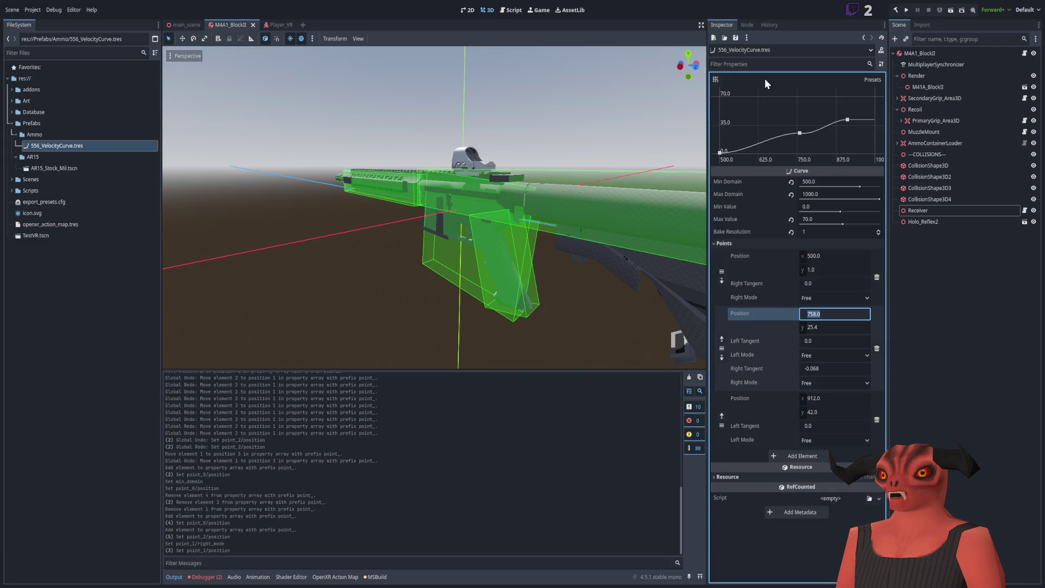
# Move the second curve point to position (595, 15).
pyautogui.click(826, 327)
pyautogui.write('15')
pyautogui.press('Return')
pyautogui.click(826, 313)
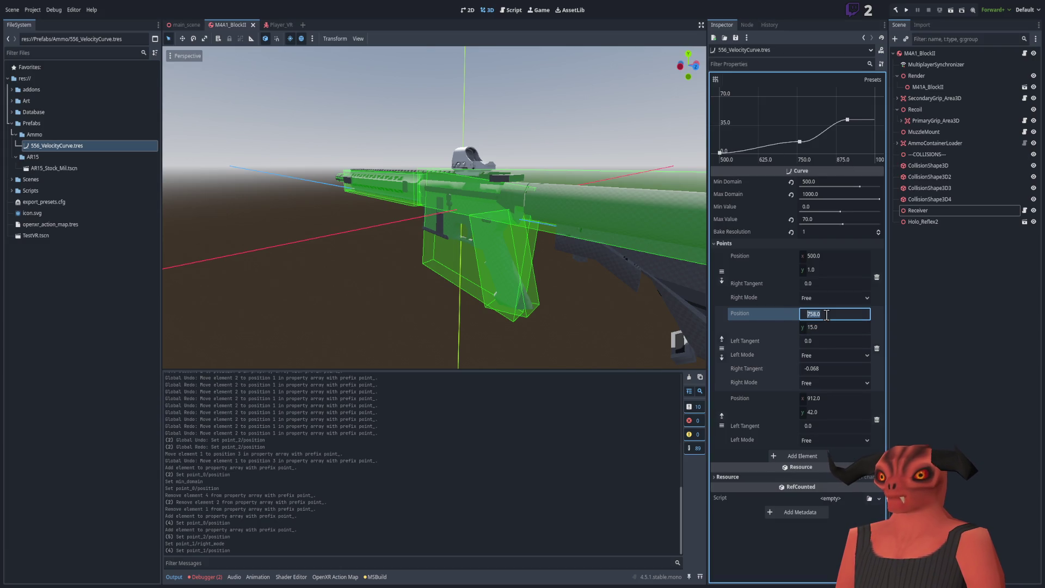
pyautogui.write('595')
pyautogui.press('Return')
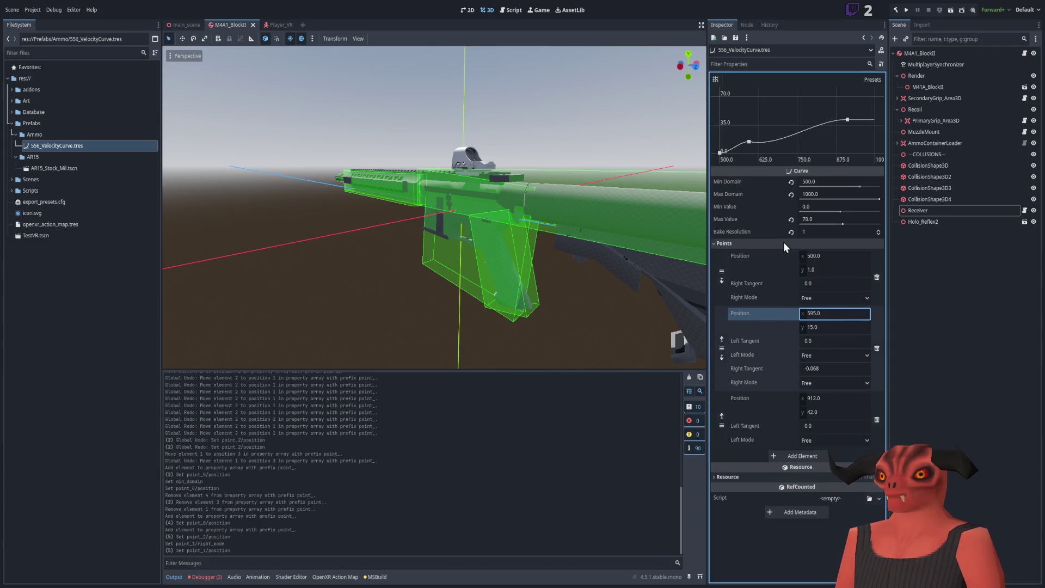
pyautogui.click(749, 142)
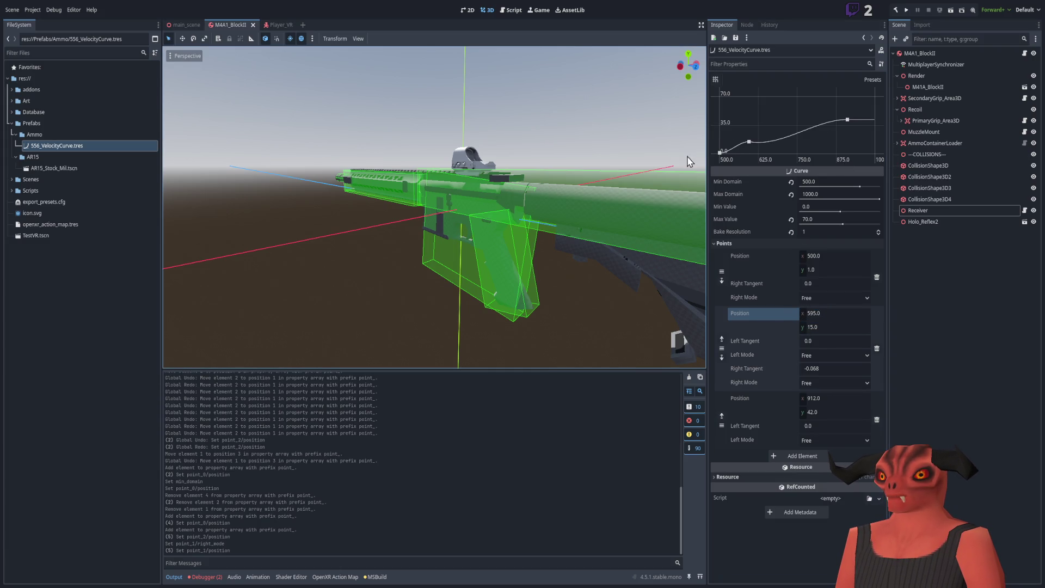
# Move the third curve point to position (758, 25.4).
pyautogui.click(821, 398)
pyautogui.write('7')
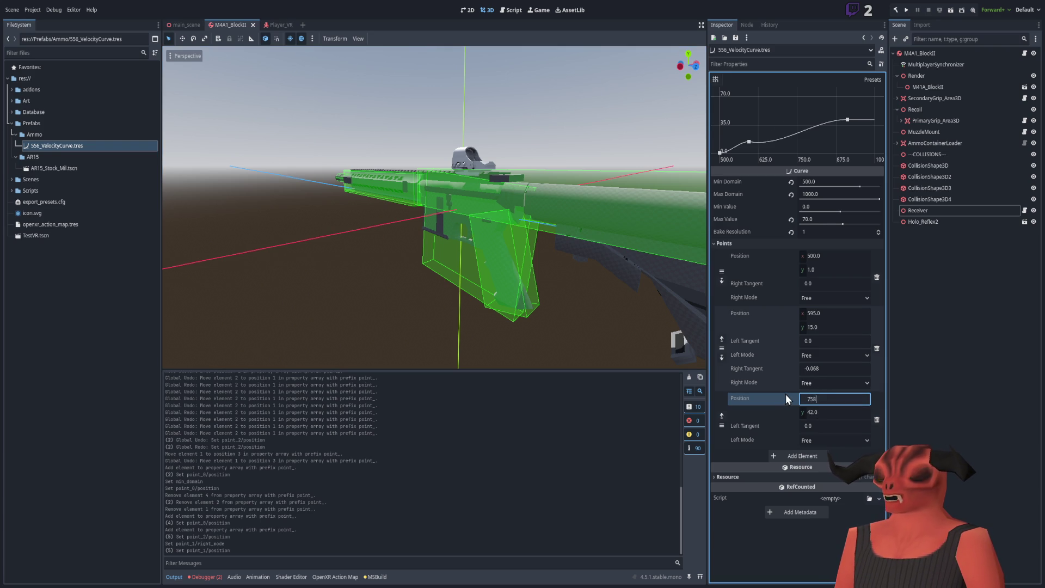
pyautogui.write('58')
pyautogui.press('Return')
pyautogui.click(818, 412)
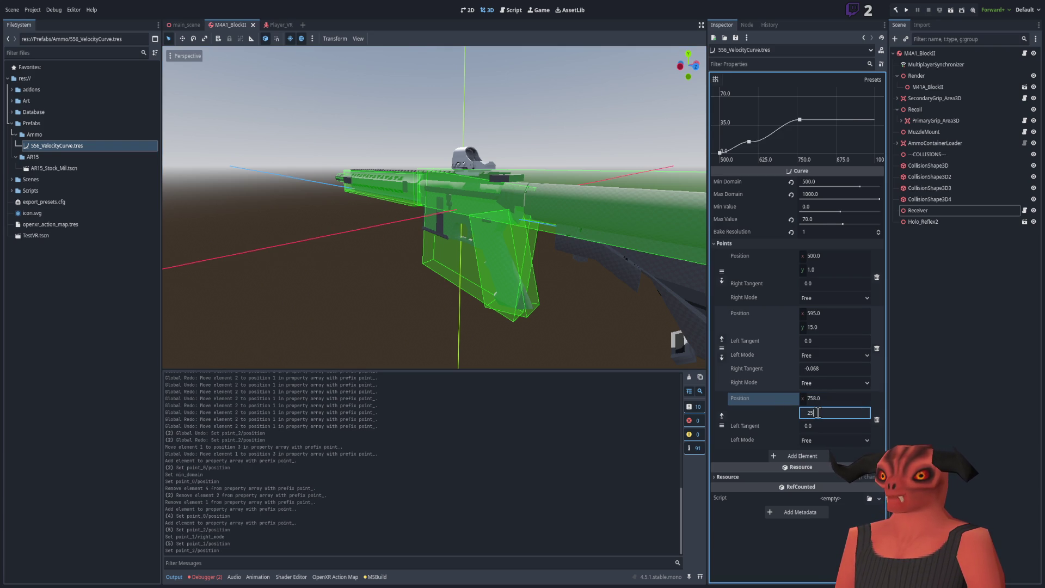
pyautogui.write('25.4')
pyautogui.press('Return')
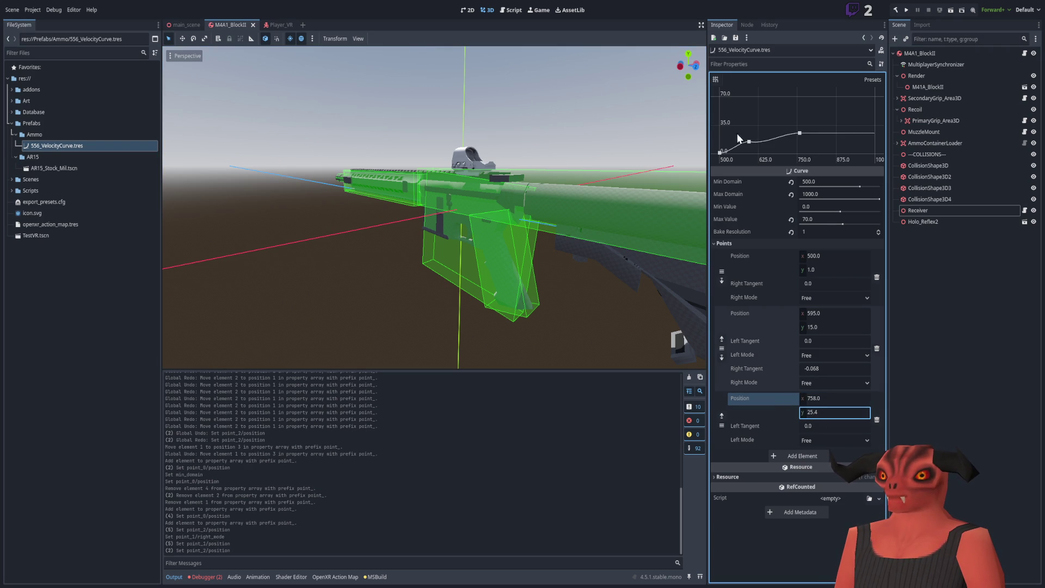
# Set the Left/Right tangent modes between the first three points to Linear, and add a fourth point.
pyautogui.click(814, 440)
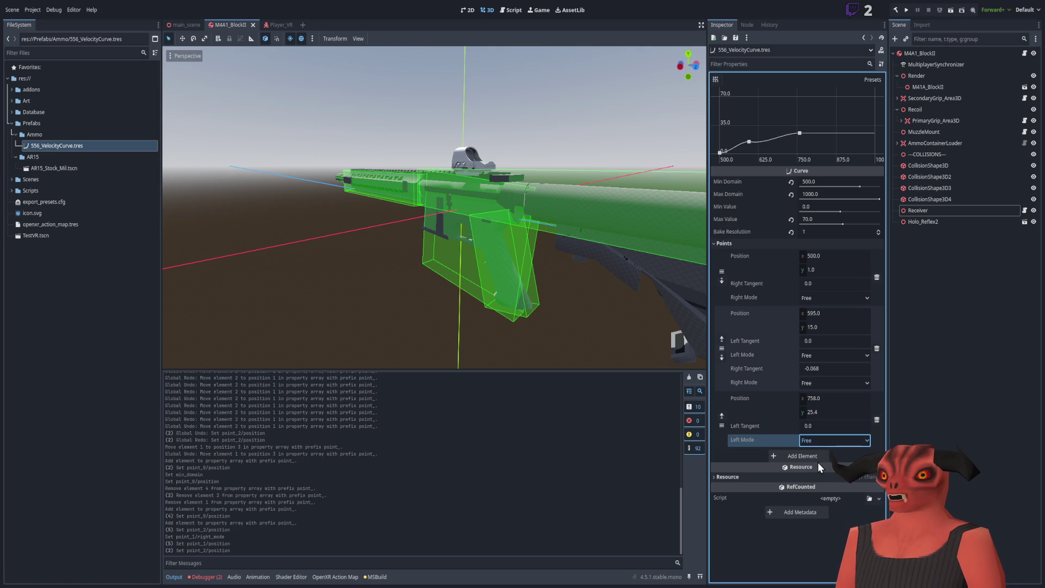
pyautogui.click(817, 462)
pyautogui.click(830, 403)
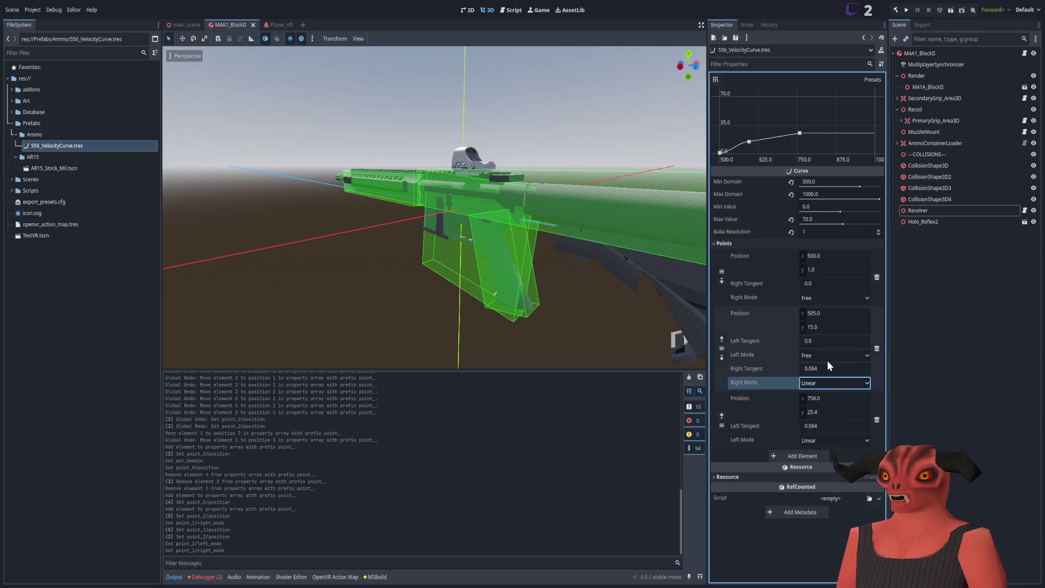
pyautogui.click(828, 284)
pyautogui.click(824, 295)
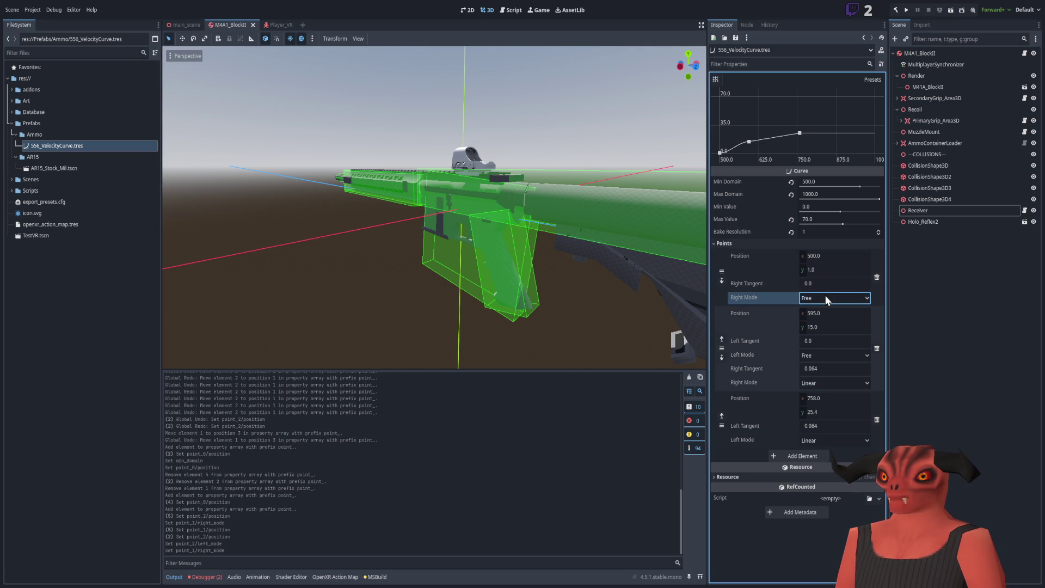
pyautogui.click(815, 337)
pyautogui.click(783, 456)
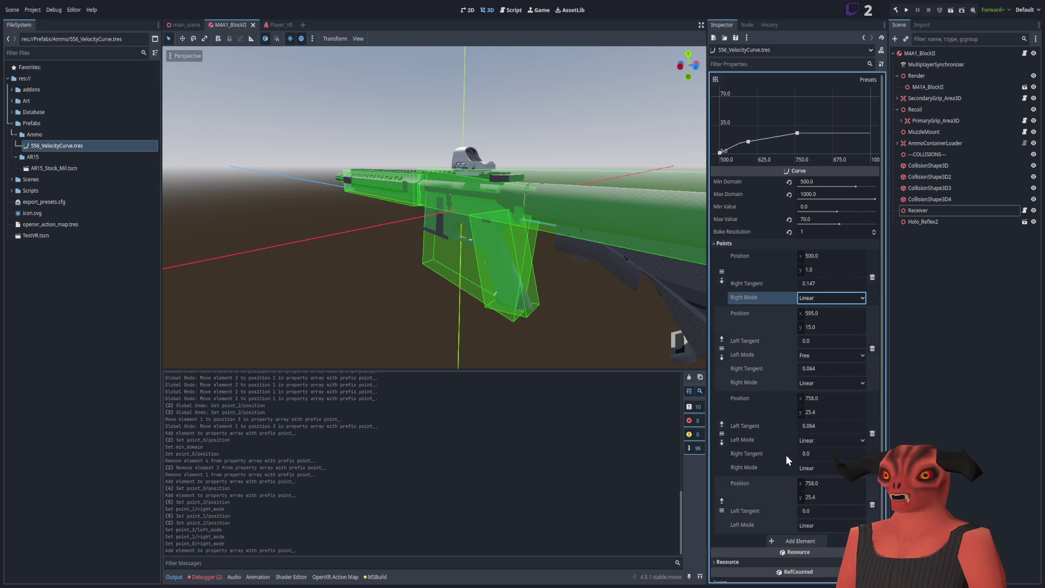
# Set the fourth curve point to position (912, 42).
pyautogui.click(816, 483)
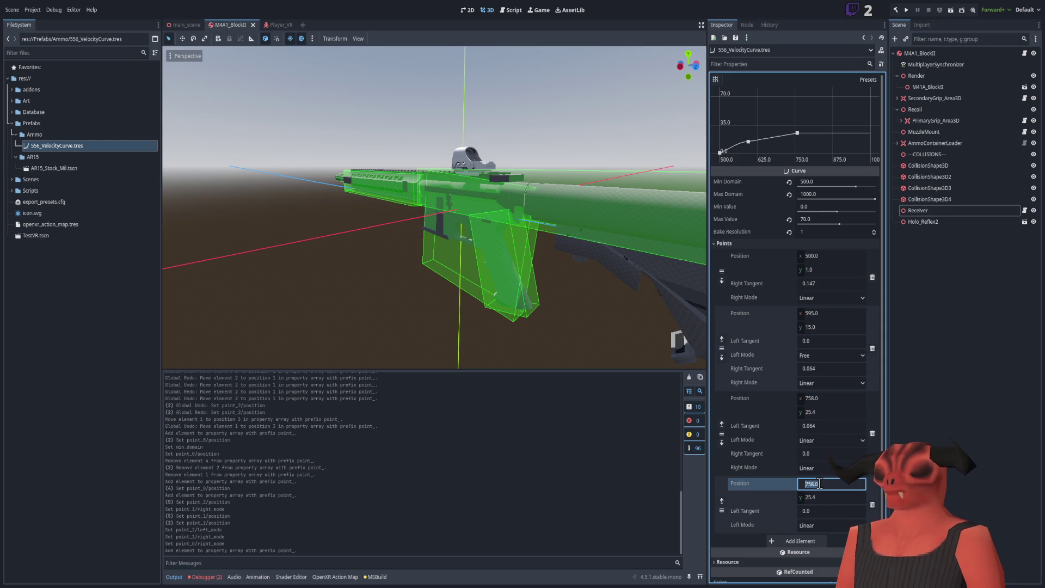
pyautogui.press('Tab')
pyautogui.write('42')
pyautogui.press('Return')
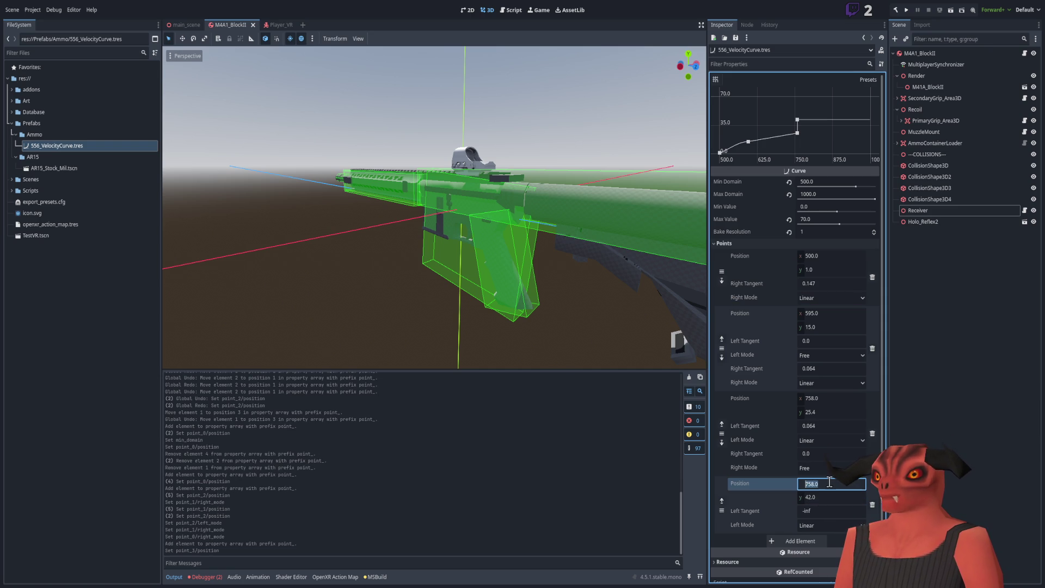
pyautogui.click(828, 482)
pyautogui.write('912')
pyautogui.press('Return')
# Add a fifth point at (930, 45), then append one more point.
pyautogui.click(808, 517)
pyautogui.click(830, 462)
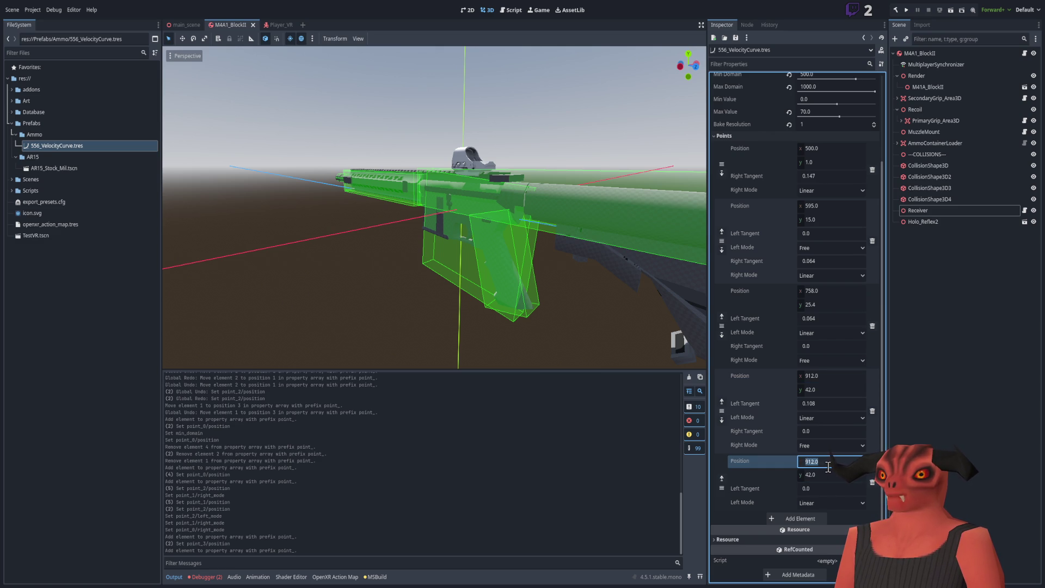
pyautogui.write('930')
pyautogui.click(823, 475)
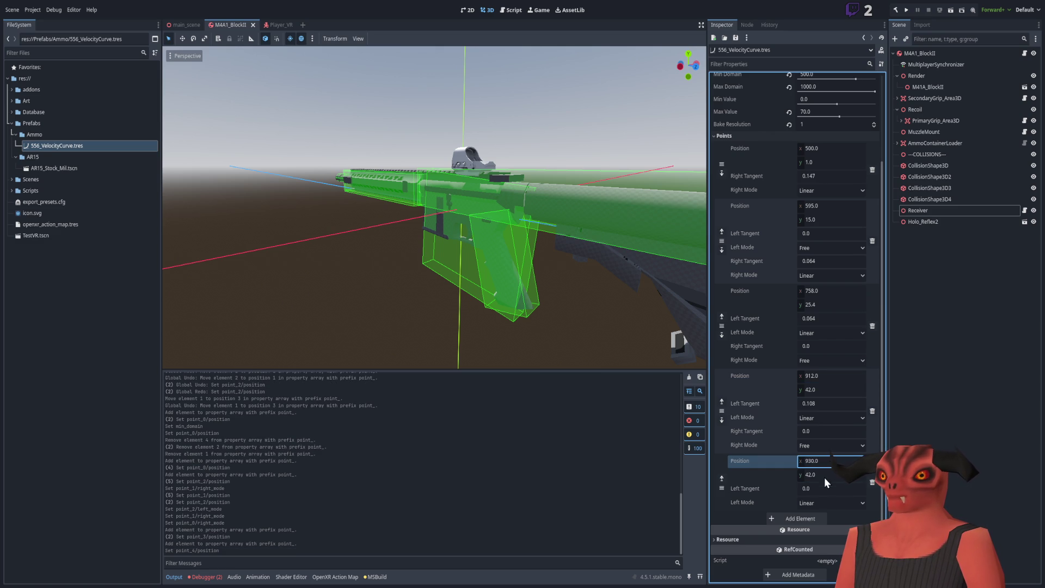
pyautogui.write('45')
pyautogui.press('Return')
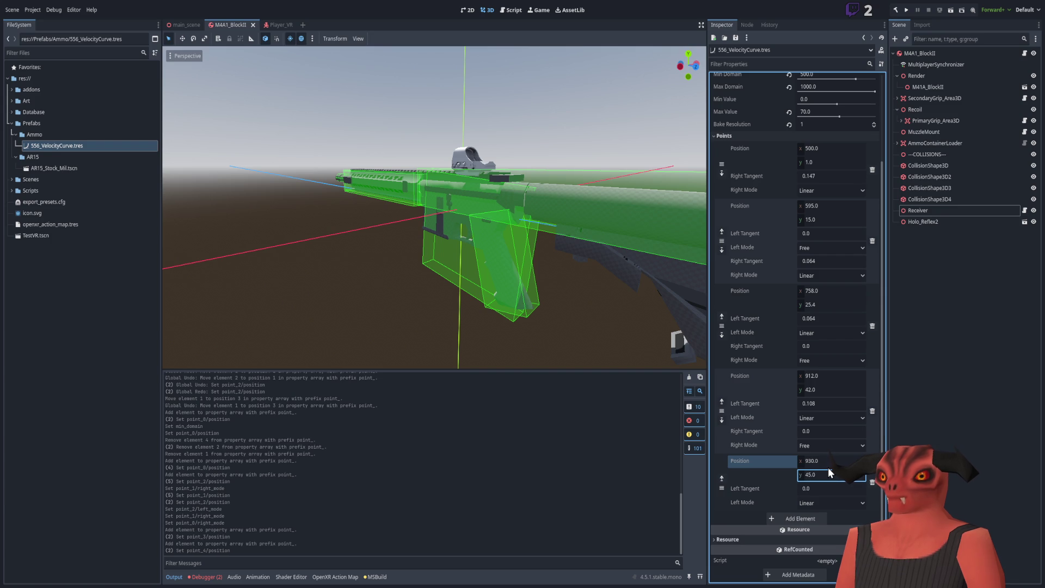
pyautogui.click(810, 514)
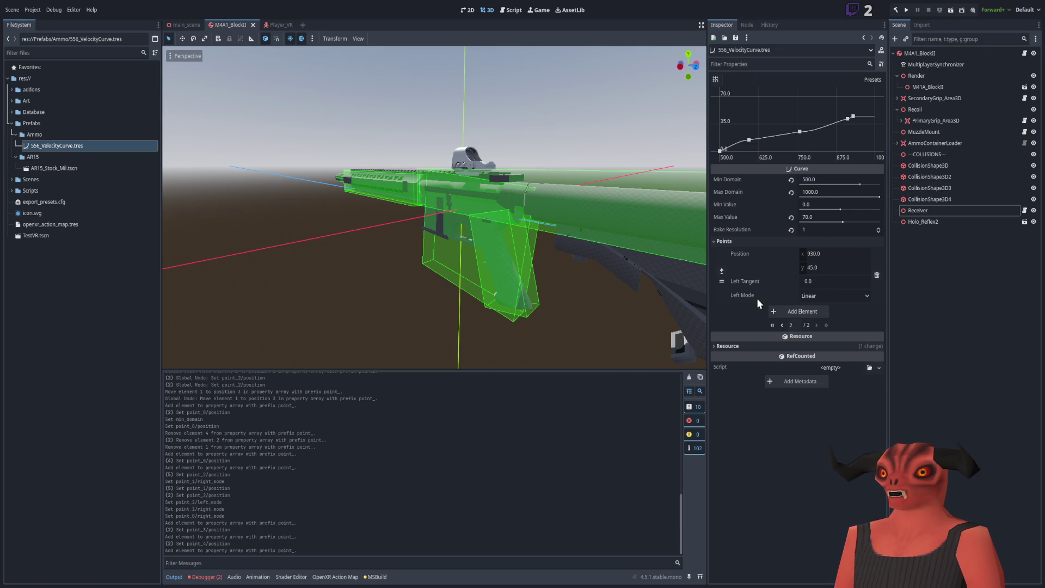
# Set the newest end point's x position to 962.
pyautogui.click(781, 326)
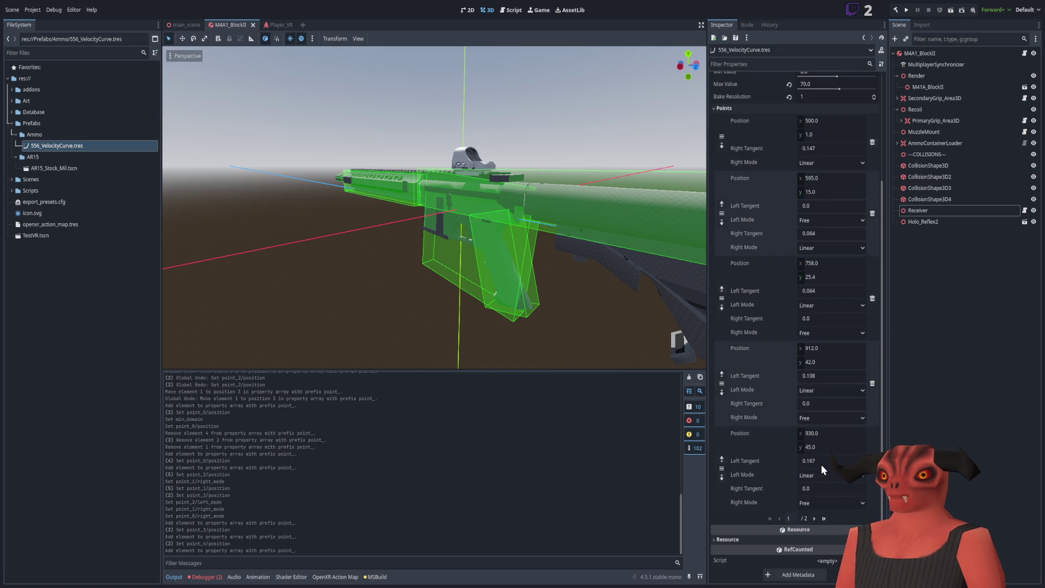
pyautogui.click(816, 514)
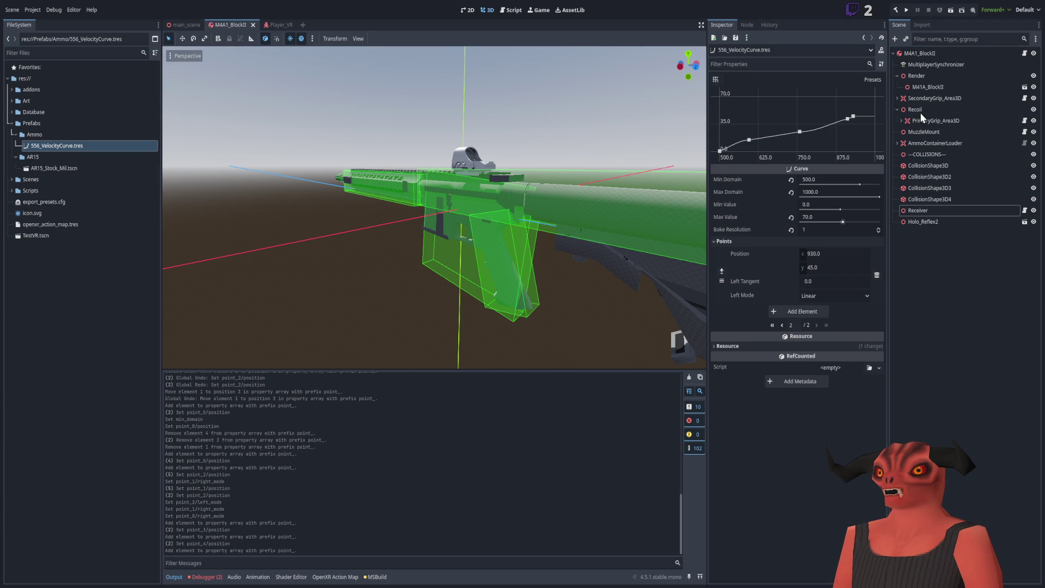
pyautogui.click(833, 251)
pyautogui.write('962')
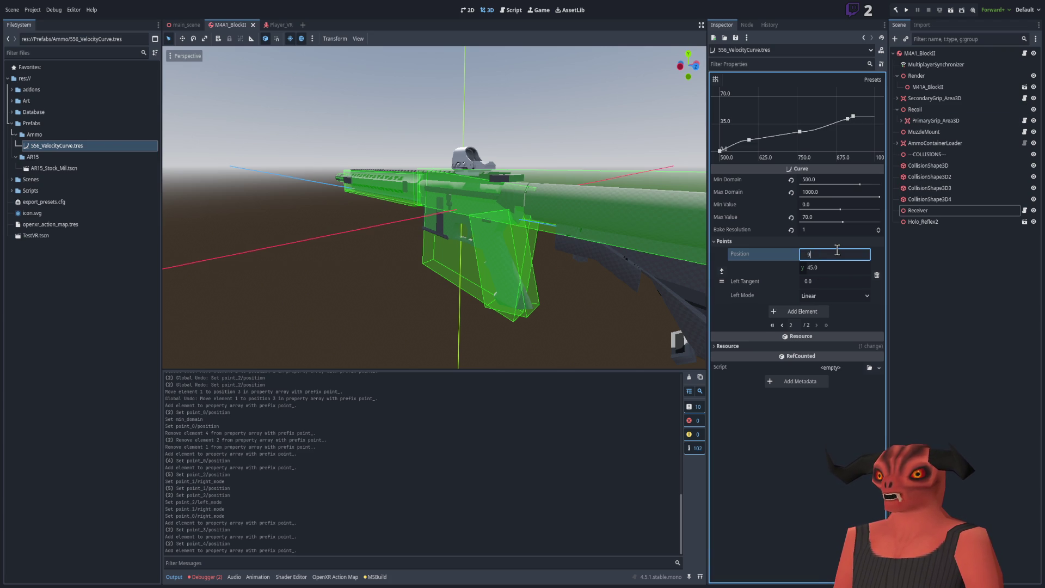
pyautogui.press('Return')
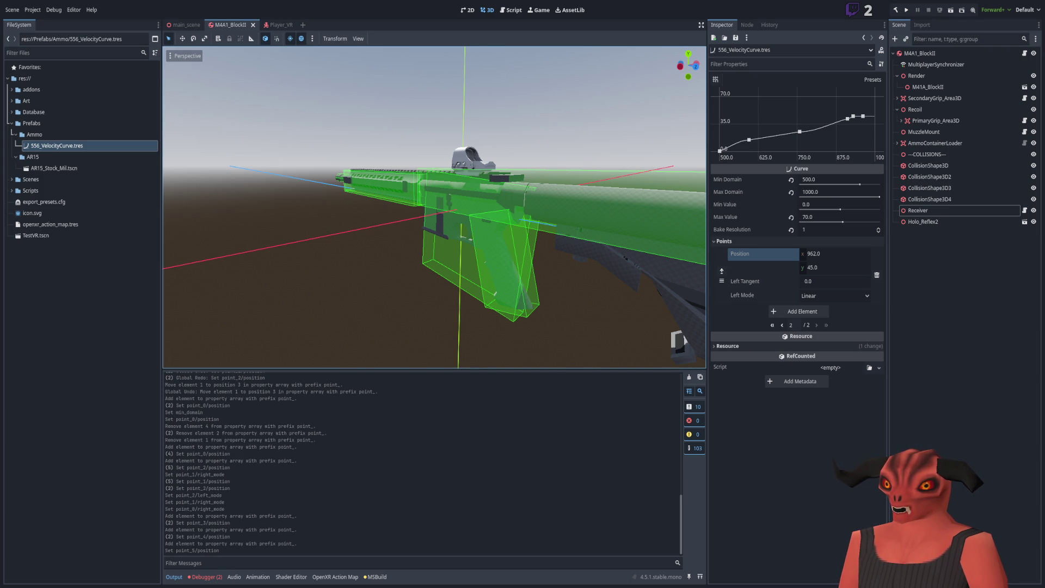
pyautogui.click(861, 215)
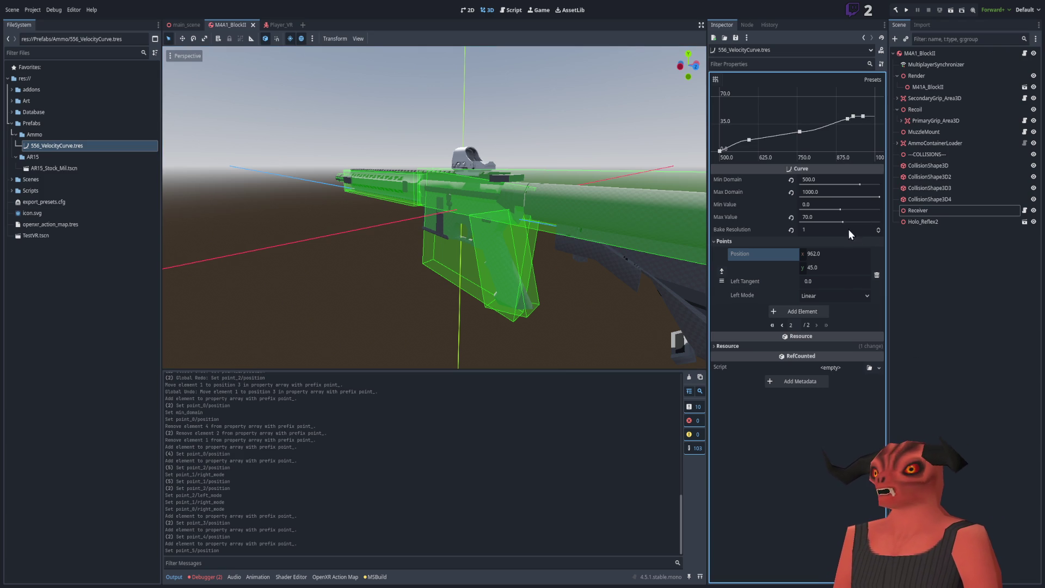
# Drag the end point's y value up to 55 and review the point pages.
pyautogui.click(782, 326)
pyautogui.scroll(-3, 800, 342)
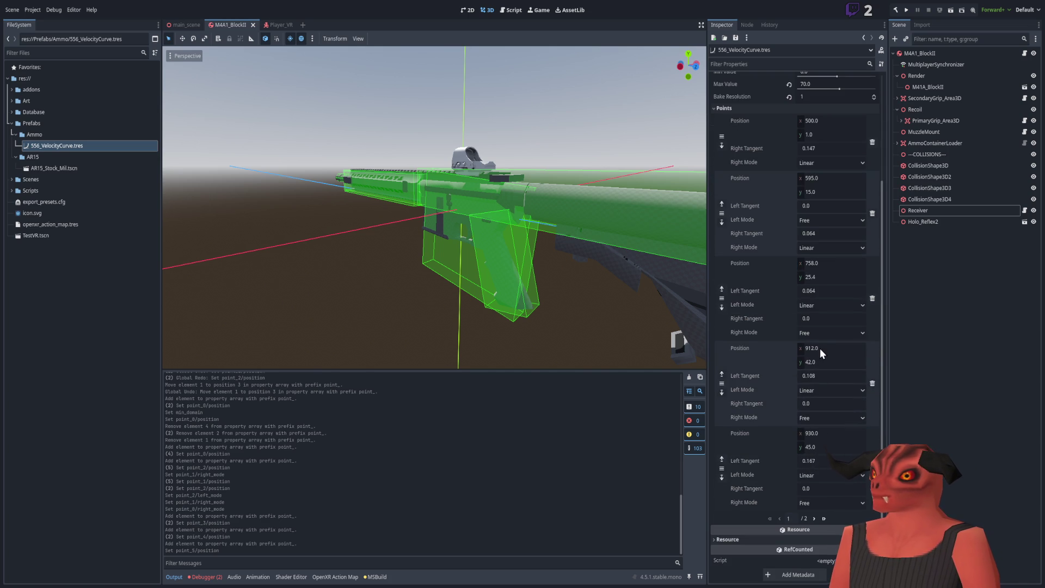
pyautogui.click(813, 518)
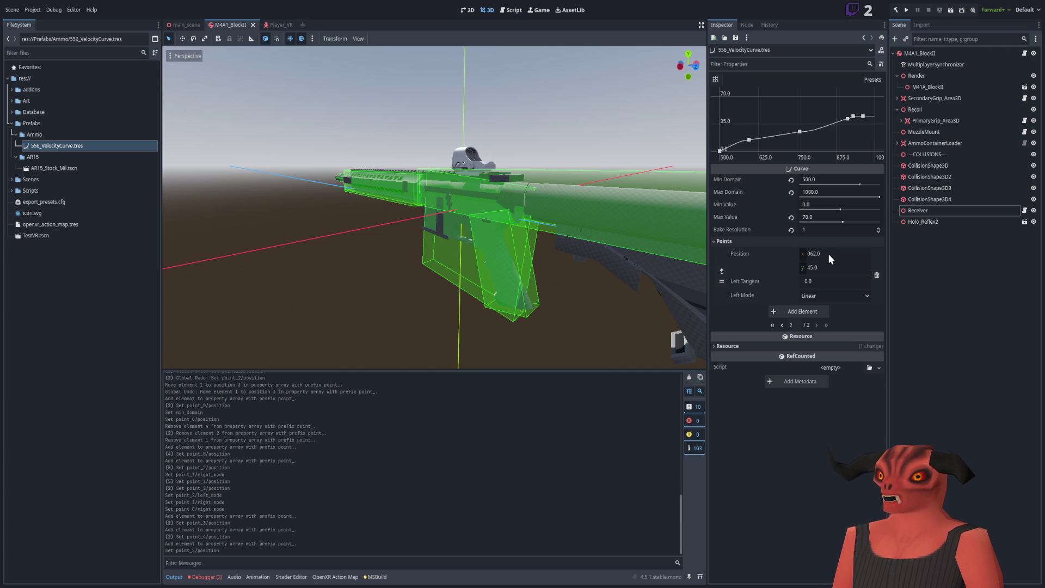
pyautogui.moveTo(827, 268)
pyautogui.mouseDown()
pyautogui.moveTo(844, 269)
pyautogui.moveTo(827, 269)
pyautogui.mouseUp()
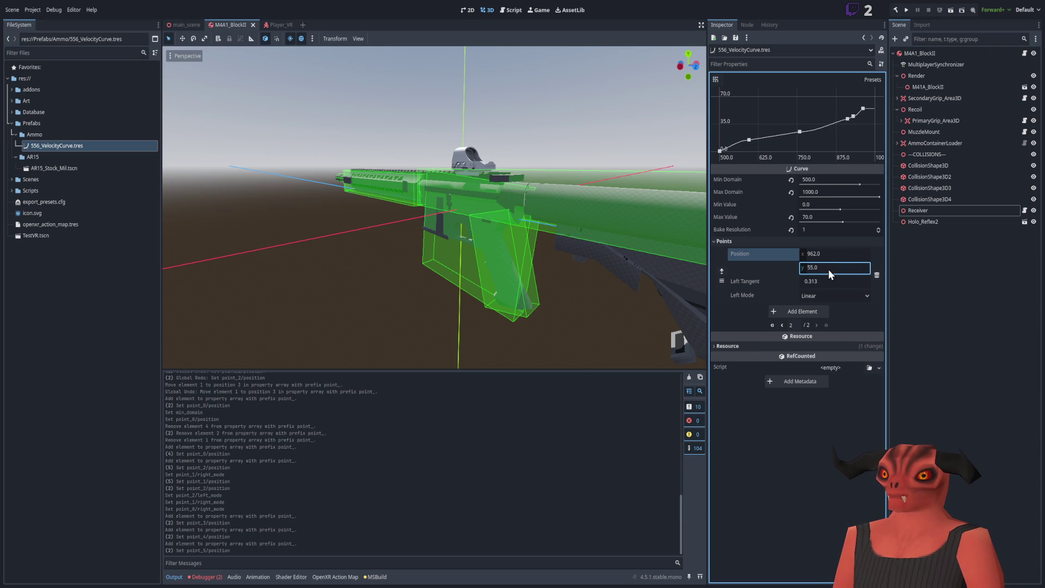
pyautogui.click(779, 324)
pyautogui.scroll(-5, 778, 324)
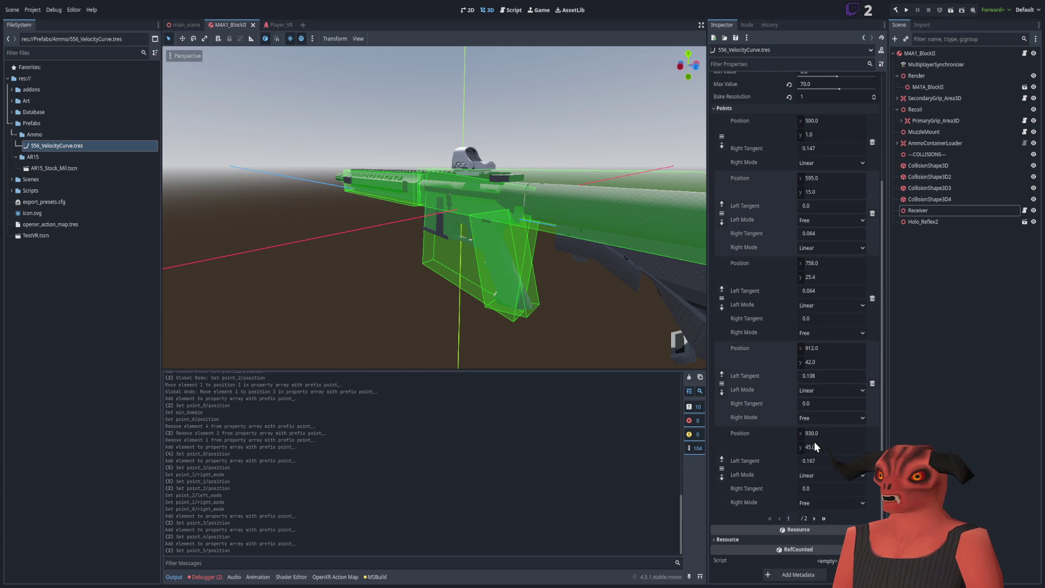
pyautogui.click(814, 518)
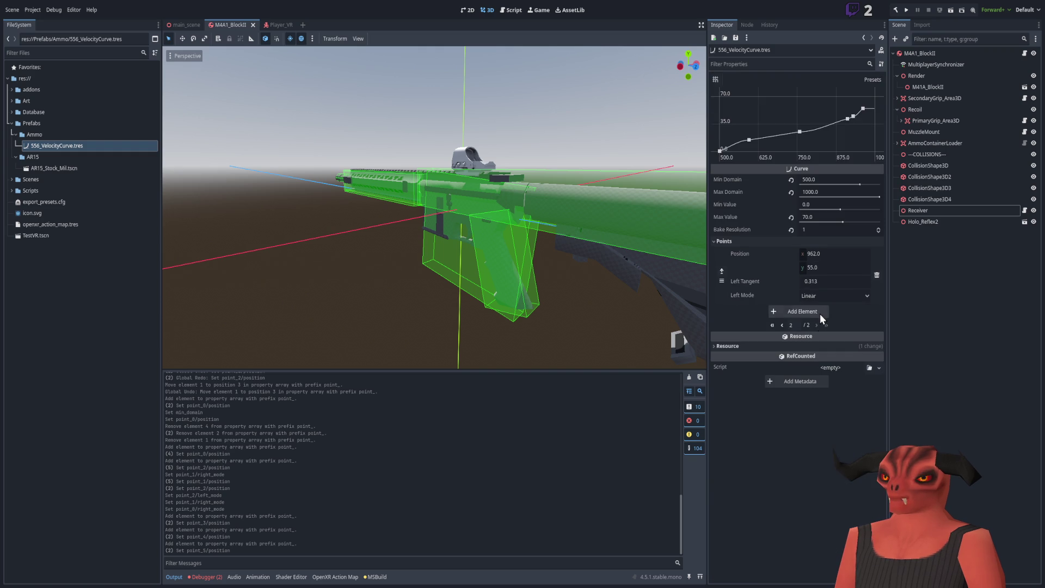
# Add a new end point to the velocity curve at (1000, 66).
pyautogui.click(819, 308)
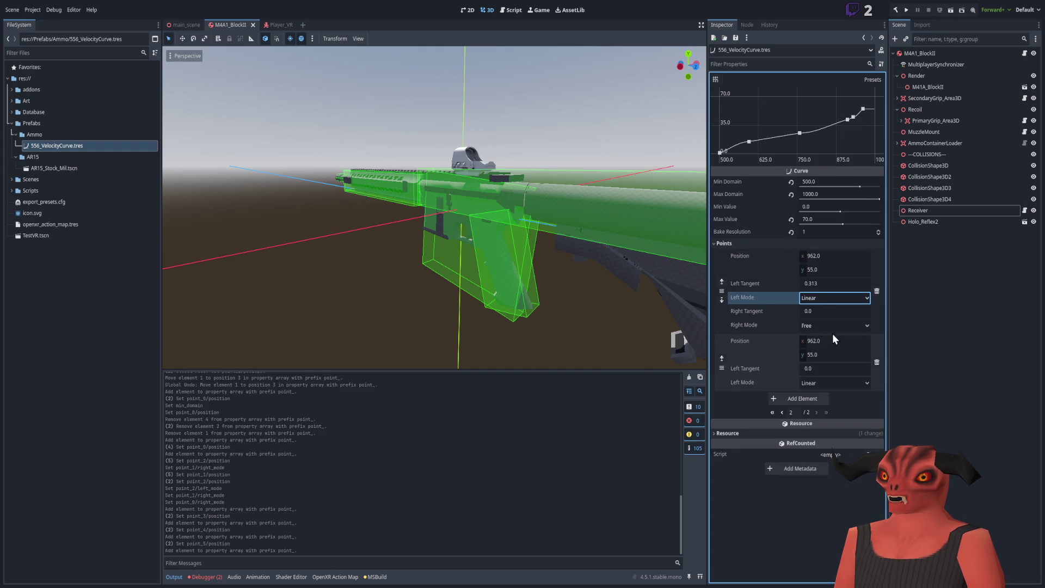
pyautogui.click(831, 341)
pyautogui.write('1000')
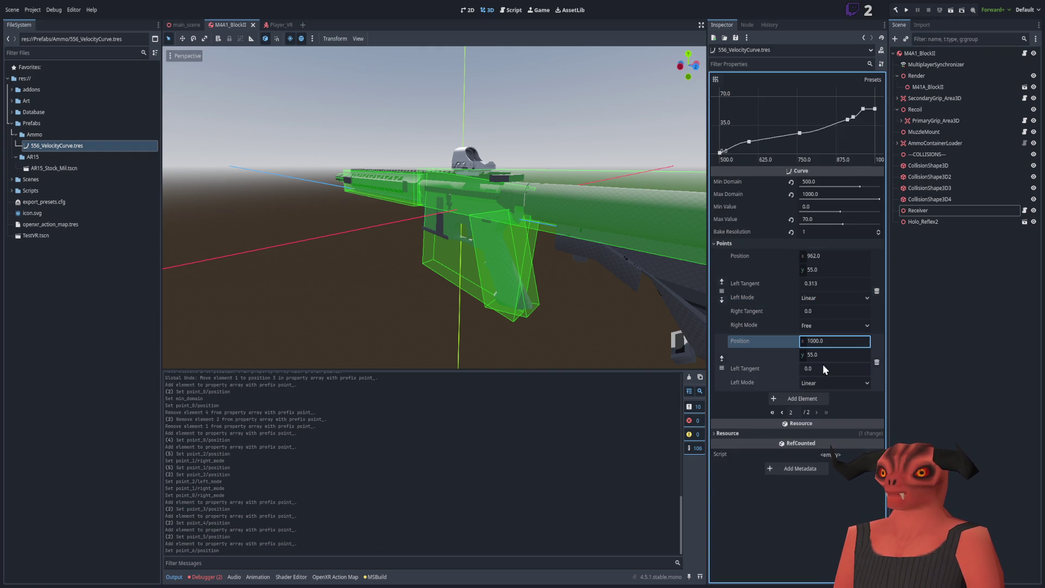
pyautogui.click(827, 352)
pyautogui.write('66')
pyautogui.press('Return')
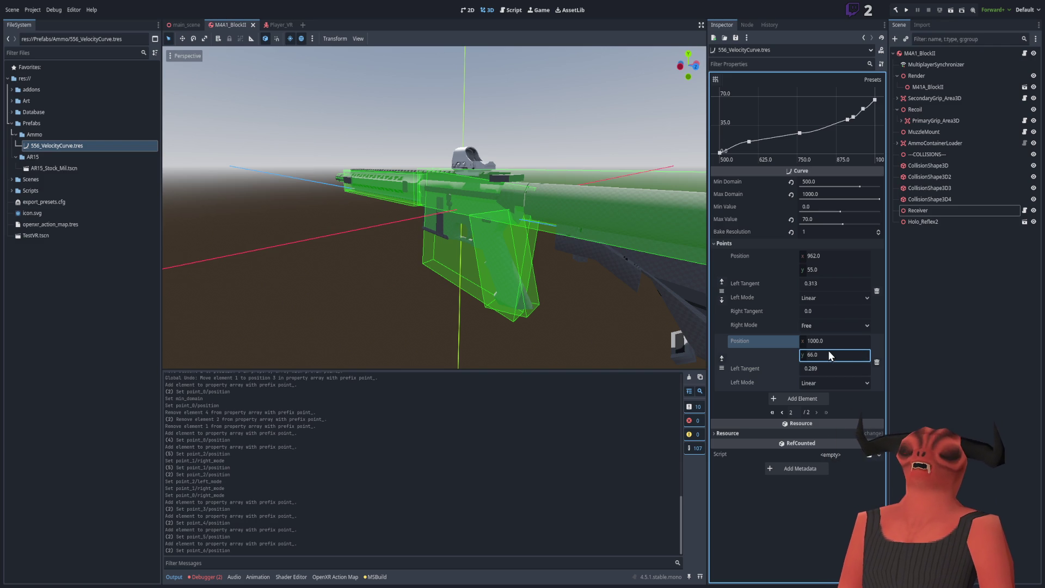
# Orbit the 3D view around the rifle, narrow it, and widen the curve properties panel.
pyautogui.moveTo(544, 245)
pyautogui.mouseDown()
pyautogui.moveTo(506, 226)
pyautogui.moveTo(613, 229)
pyautogui.mouseUp()
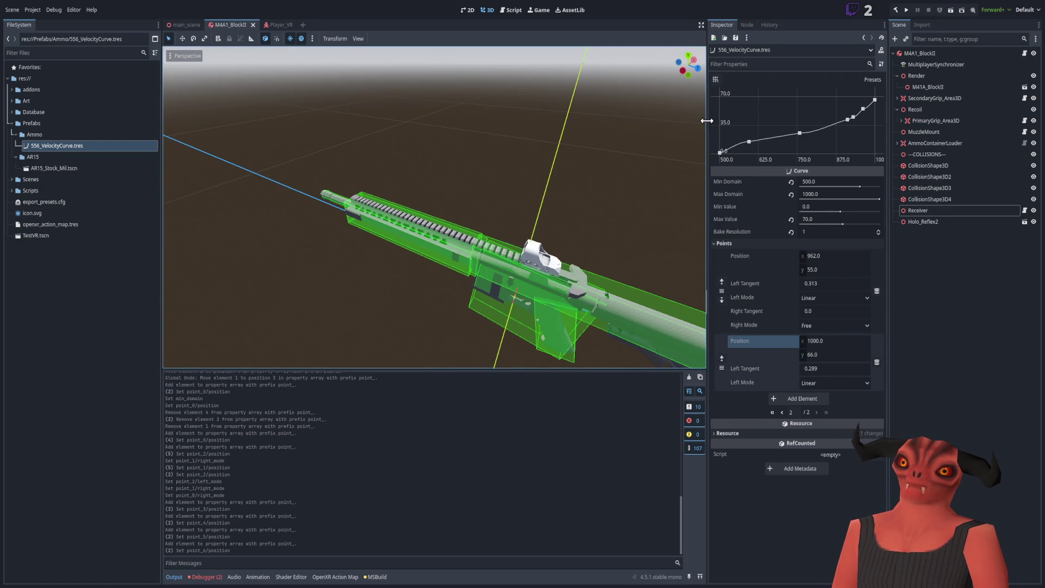
pyautogui.moveTo(706, 119); pyautogui.dragTo(677, 119)
pyautogui.moveTo(857, 142); pyautogui.dragTo(887, 136)
pyautogui.moveTo(538, 188)
pyautogui.mouseDown()
pyautogui.moveTo(558, 187)
pyautogui.moveTo(536, 172)
pyautogui.moveTo(571, 163)
pyautogui.mouseUp()
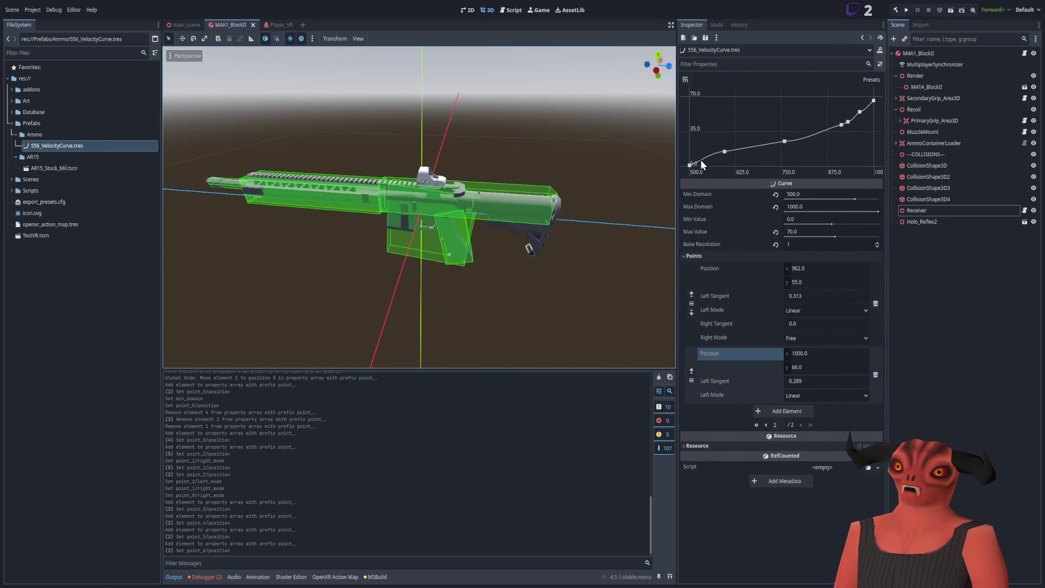
pyautogui.click(725, 150)
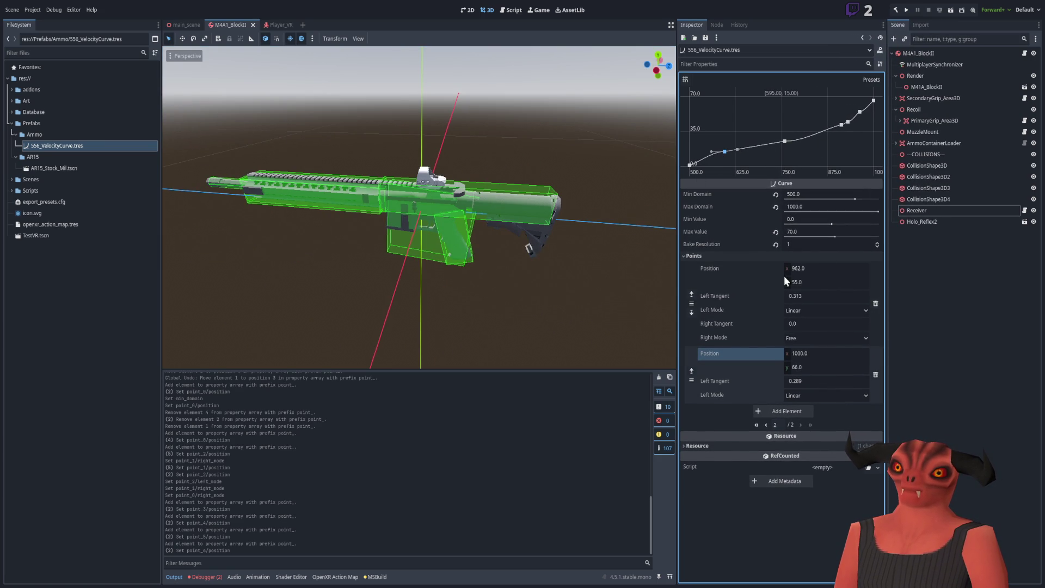
# Set the last point's left tangent and the 962 point's right tangent to 0.5.
pyautogui.click(805, 381)
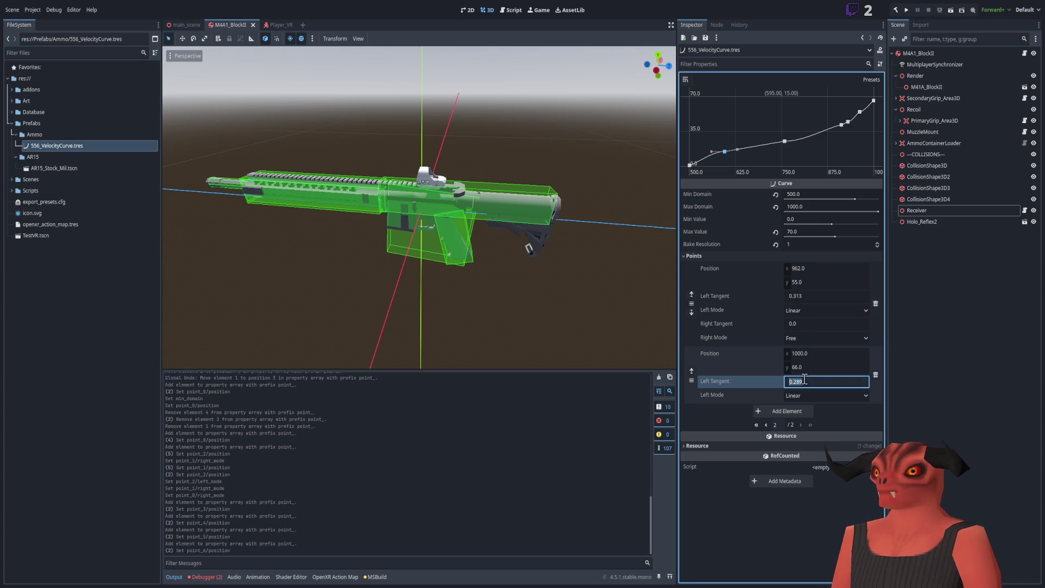
pyautogui.write('0')
pyautogui.press('Return')
pyautogui.click(808, 381)
pyautogui.write('0.5')
pyautogui.press('Return')
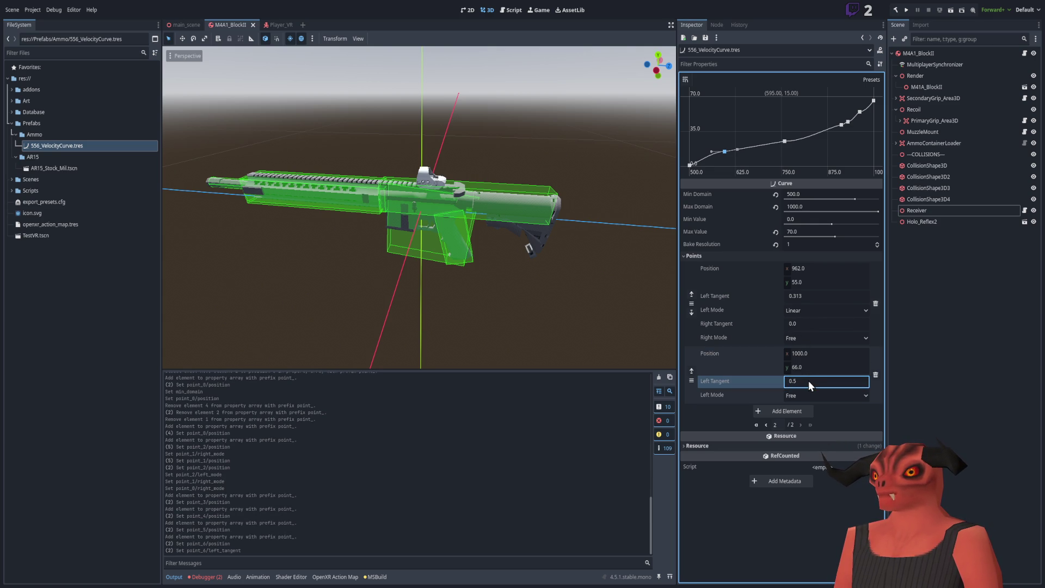
pyautogui.click(806, 322)
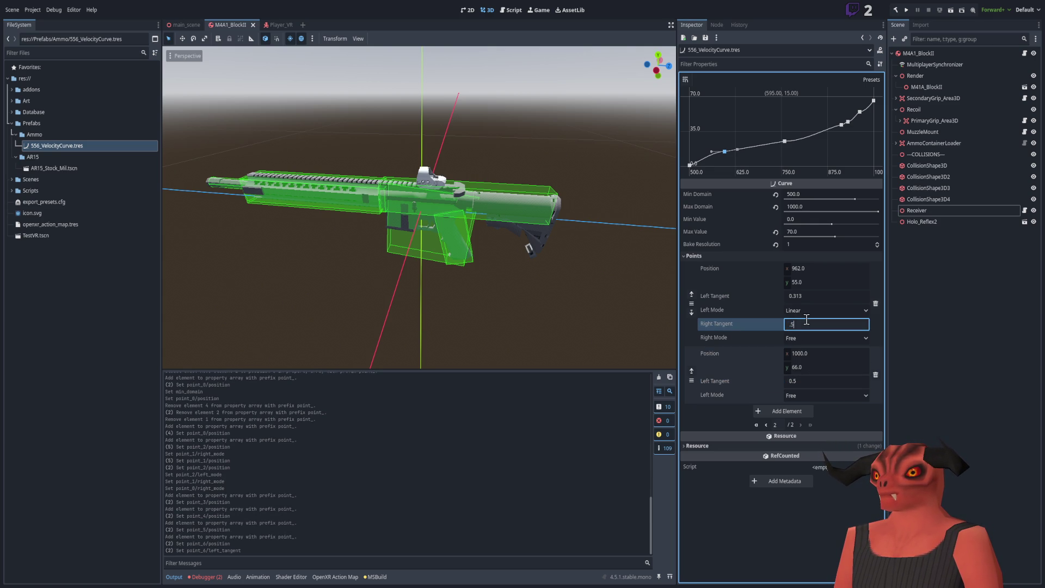
pyautogui.press('Return')
# Change the 962 point's right tangent and the last point's left tangent to 0.25.
pyautogui.click(806, 319)
pyautogui.write('25')
pyautogui.press('Return')
pyautogui.click(806, 381)
pyautogui.write('.25')
pyautogui.press('Return')
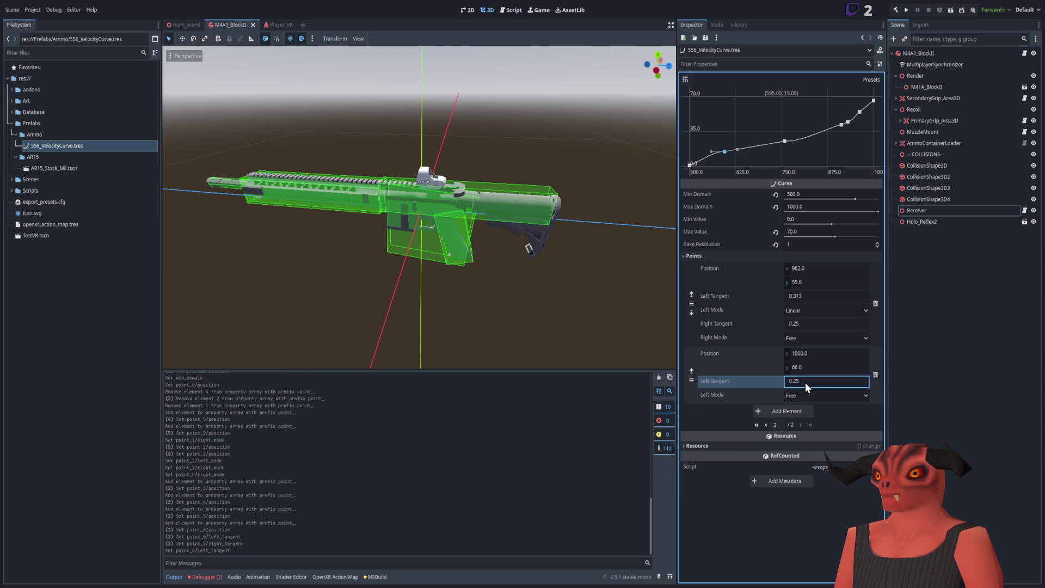
# Give the 930 and 912 points left and right tangents of 0.25.
pyautogui.click(765, 425)
pyautogui.scroll(-3, 811, 326)
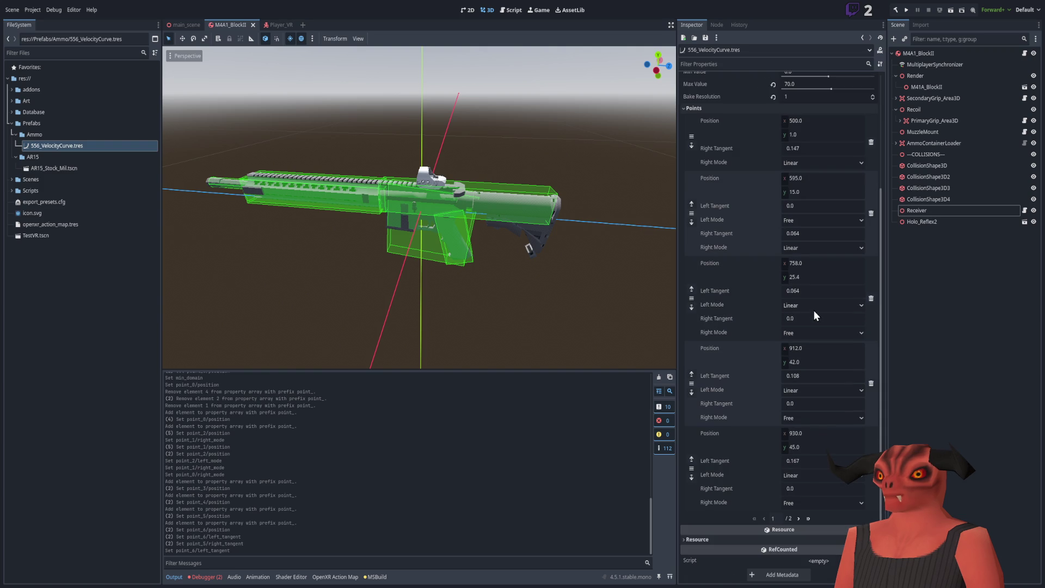
pyautogui.click(803, 487)
pyautogui.write('.25')
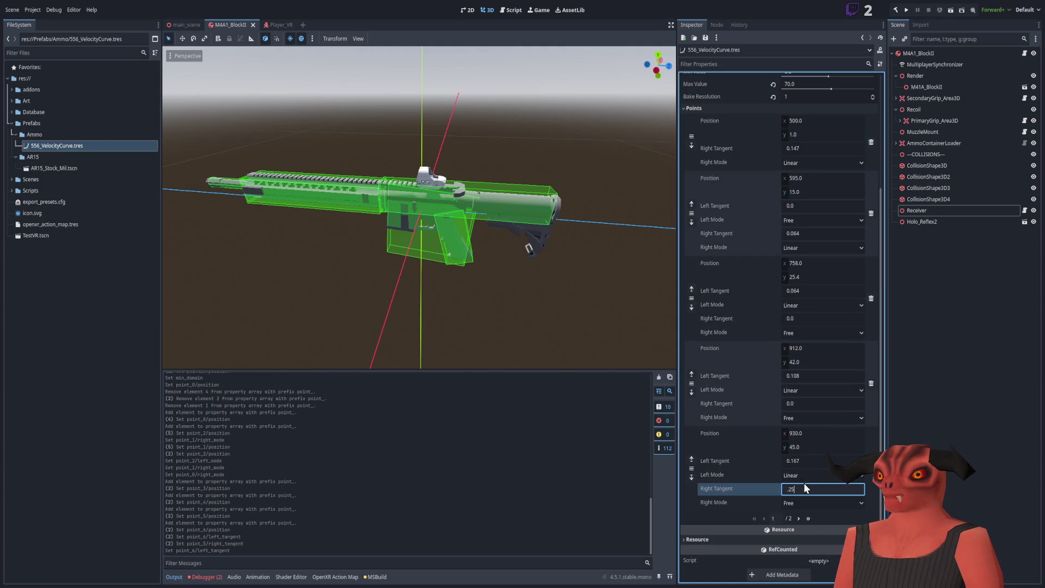
pyautogui.press('Return')
pyautogui.click(797, 460)
pyautogui.write('.25')
pyautogui.press('Return')
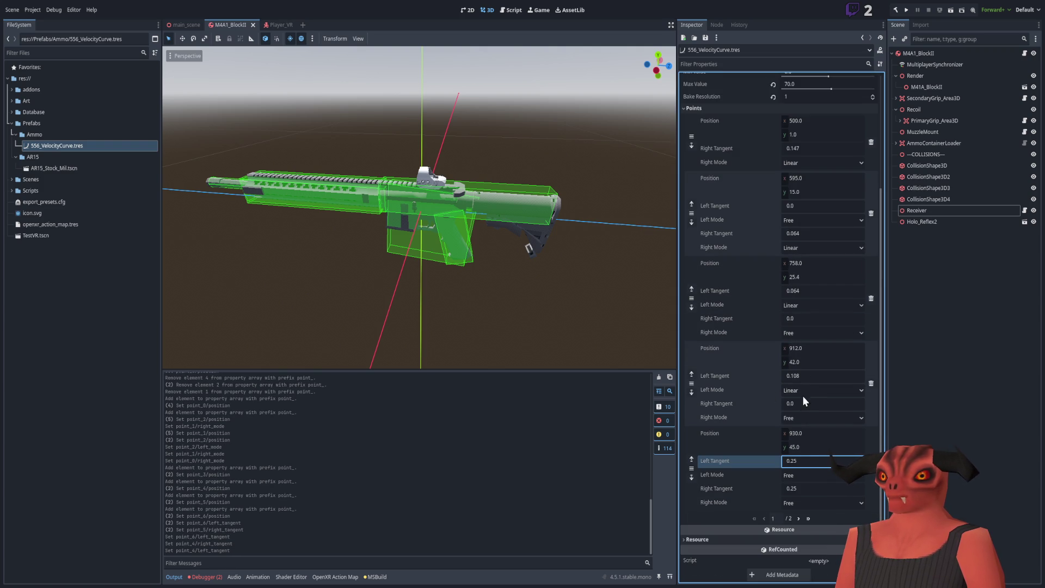
pyautogui.click(804, 402)
pyautogui.write('.25')
pyautogui.press('Return')
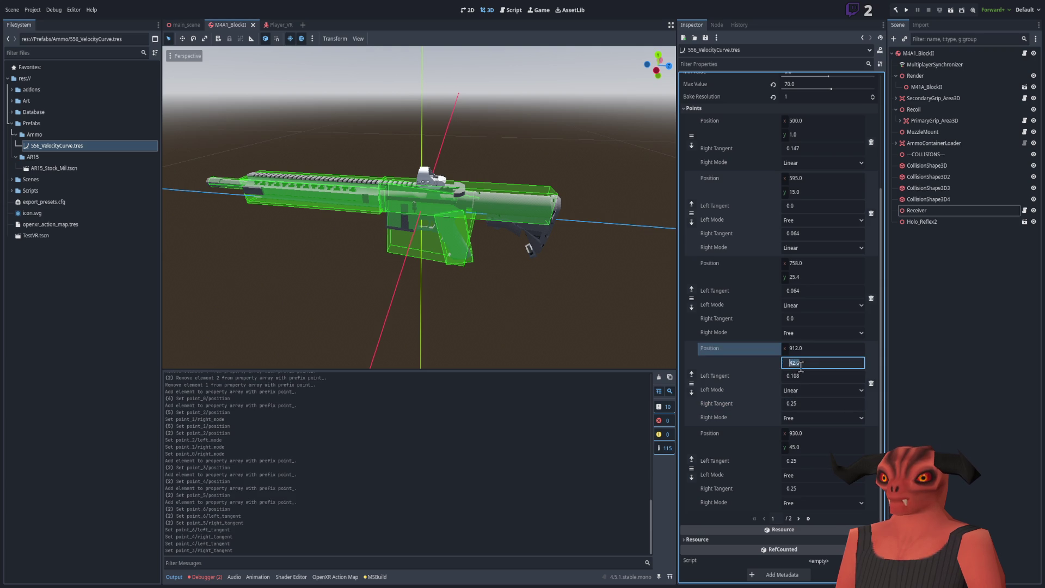
pyautogui.click(811, 376)
pyautogui.write('.25')
pyautogui.press('Return')
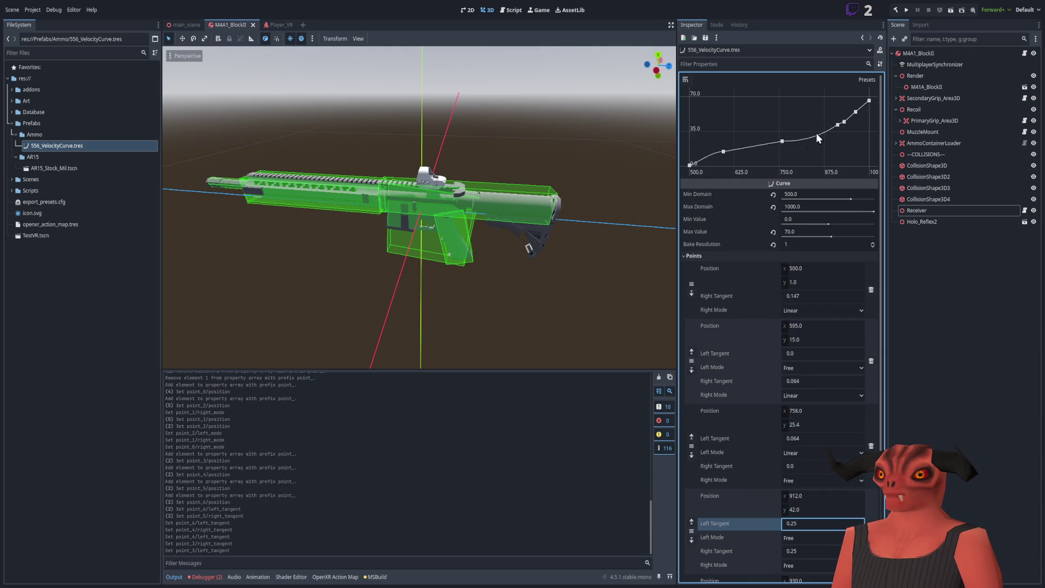
# Give the 595 point left and right tangents of 0.25.
pyautogui.click(810, 381)
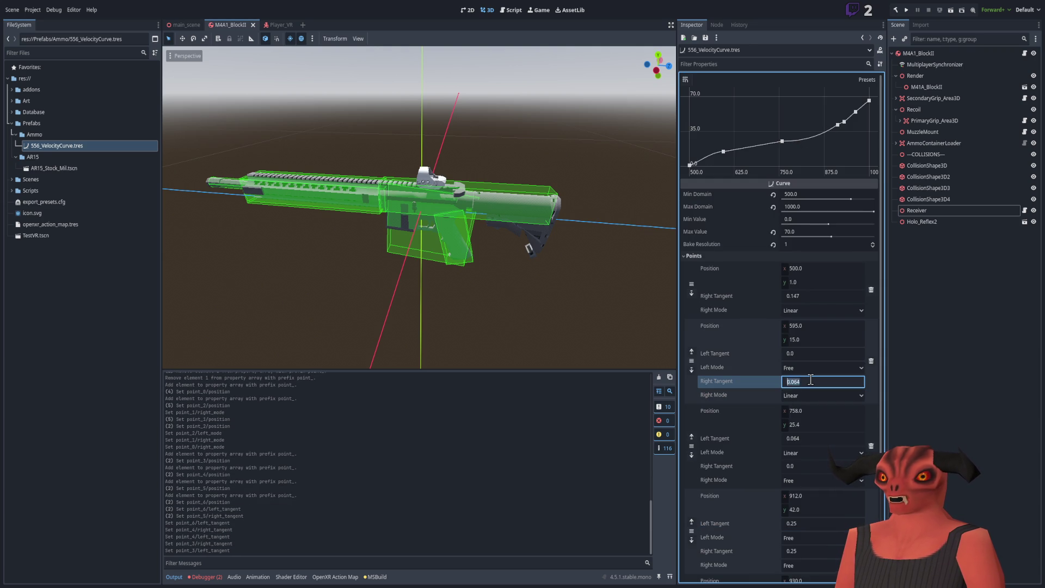
pyautogui.write('.25')
pyautogui.write('0.25')
pyautogui.press('Return')
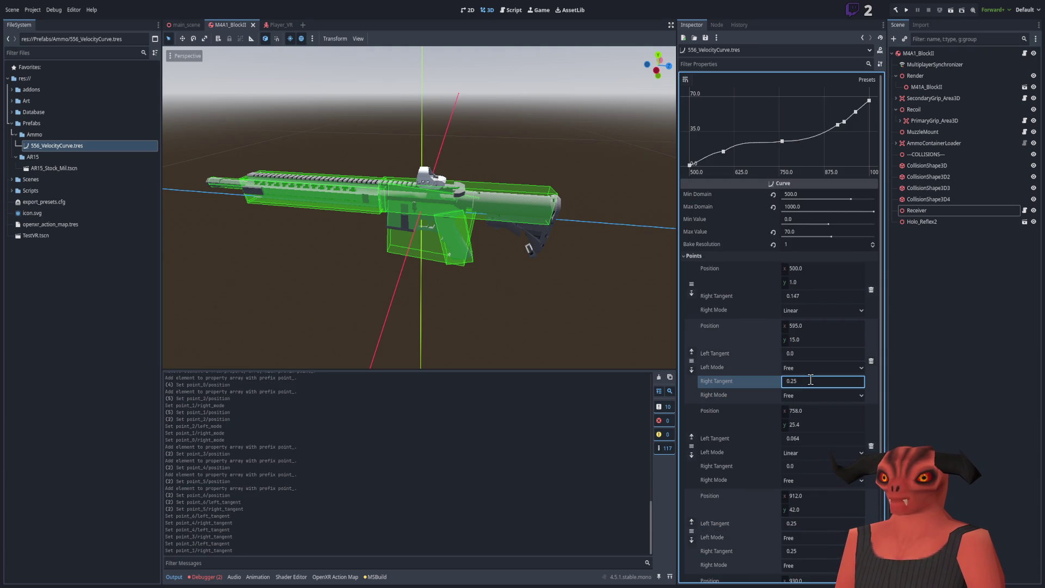
pyautogui.click(804, 353)
pyautogui.write('.25')
pyautogui.press('Return')
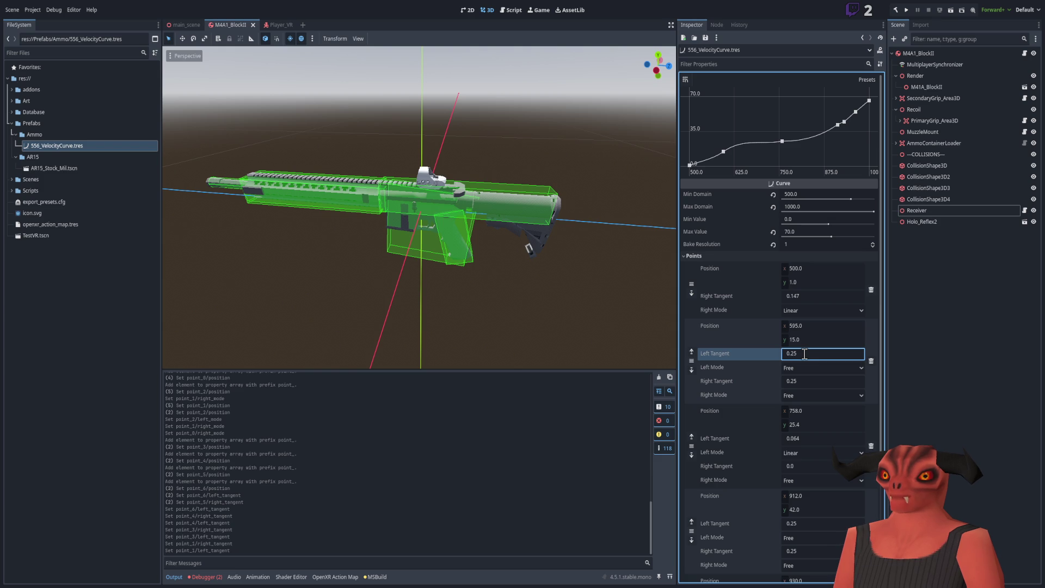
# Set the first point's right tangent to 0 so the curve starts flat.
pyautogui.click(803, 295)
pyautogui.write('.25')
pyautogui.press('Return')
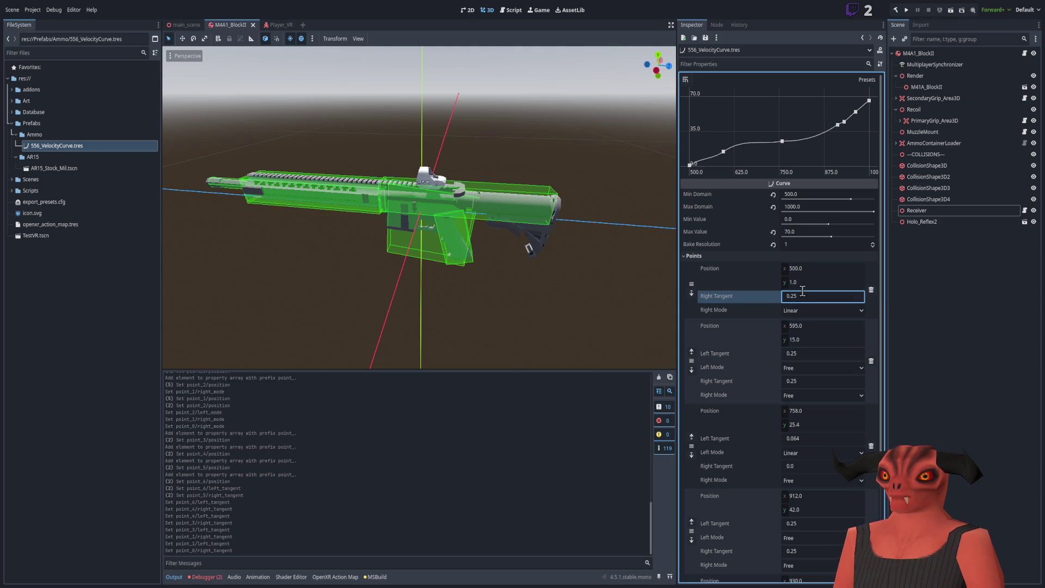
pyautogui.click(804, 295)
pyautogui.write('0')
pyautogui.press('Return')
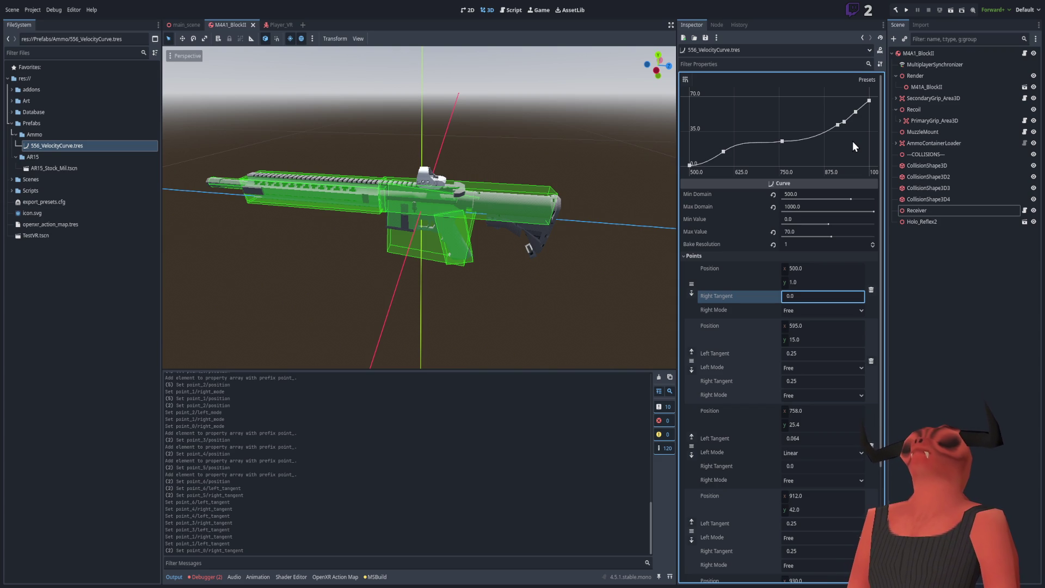
pyautogui.click(314, 103)
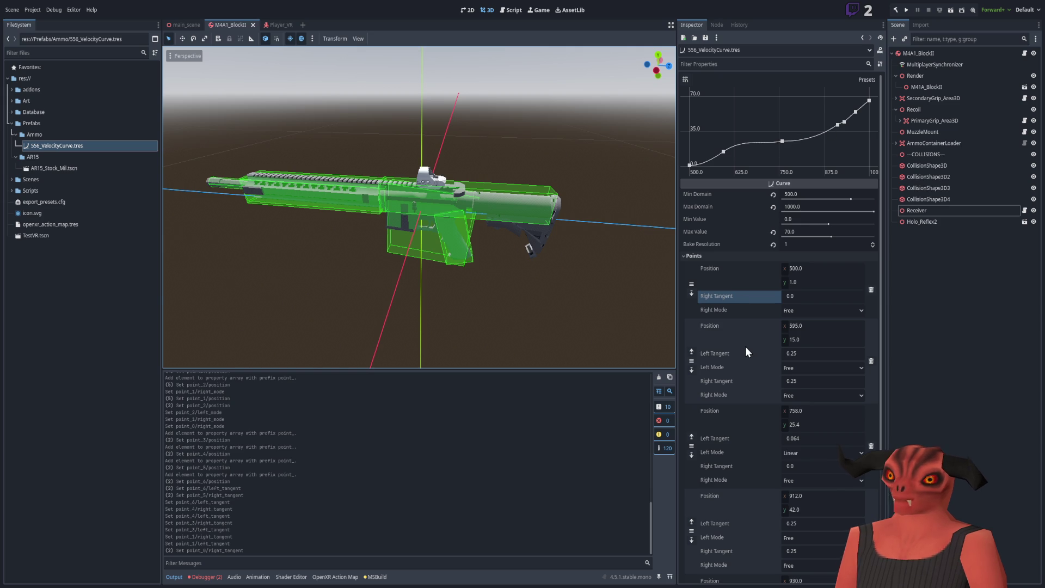
# Delete the 912 point, plus the extra points accidentally added at that spot.
pyautogui.rightClick(837, 124)
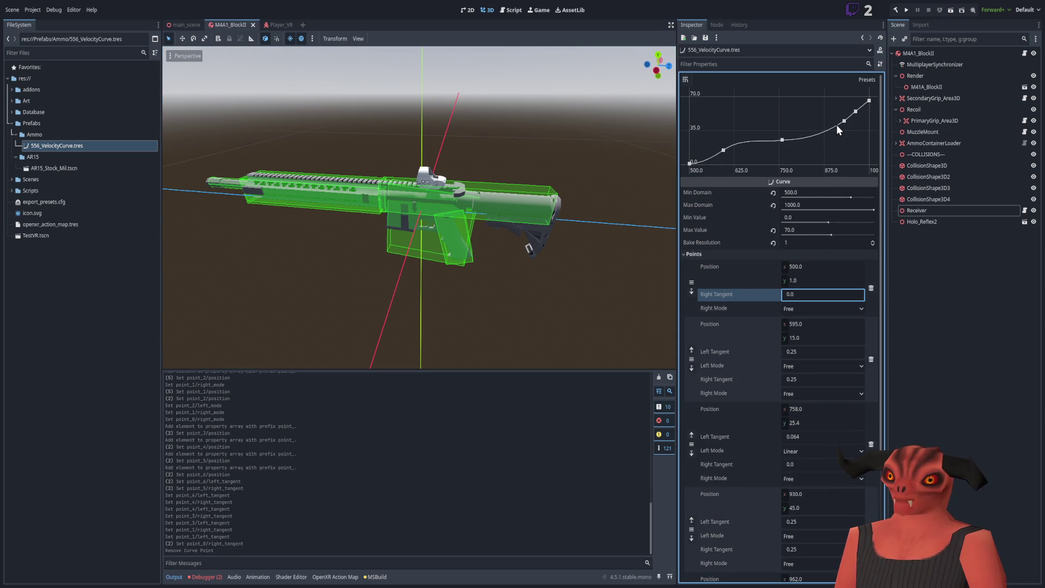
pyautogui.click(837, 125)
pyautogui.rightClick(836, 125)
pyautogui.click(837, 125)
pyautogui.rightClick(837, 125)
pyautogui.click(836, 125)
pyautogui.rightClick(837, 125)
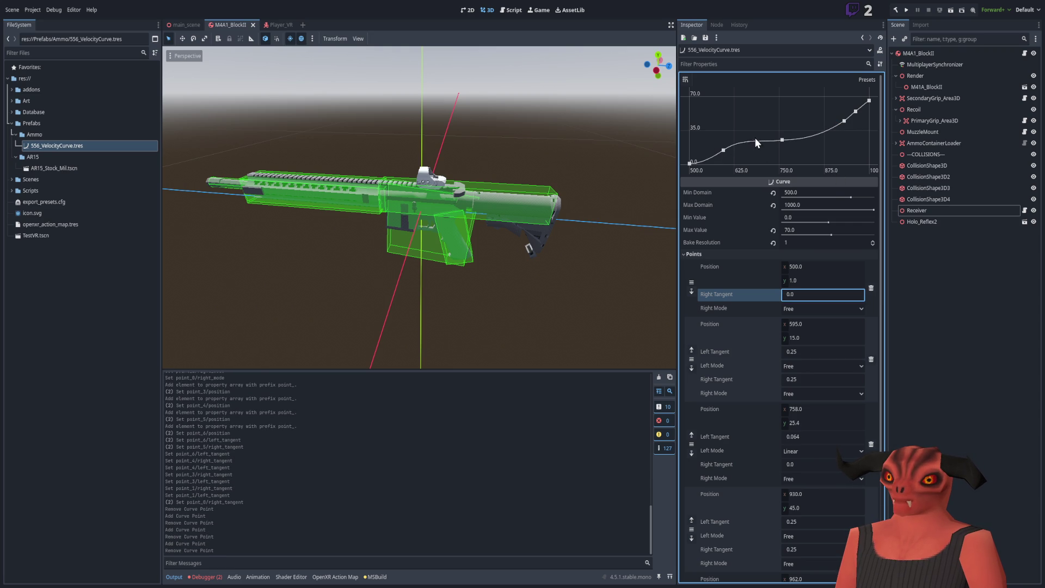
# Delete the 962 point from the curve graph.
pyautogui.rightClick(855, 111)
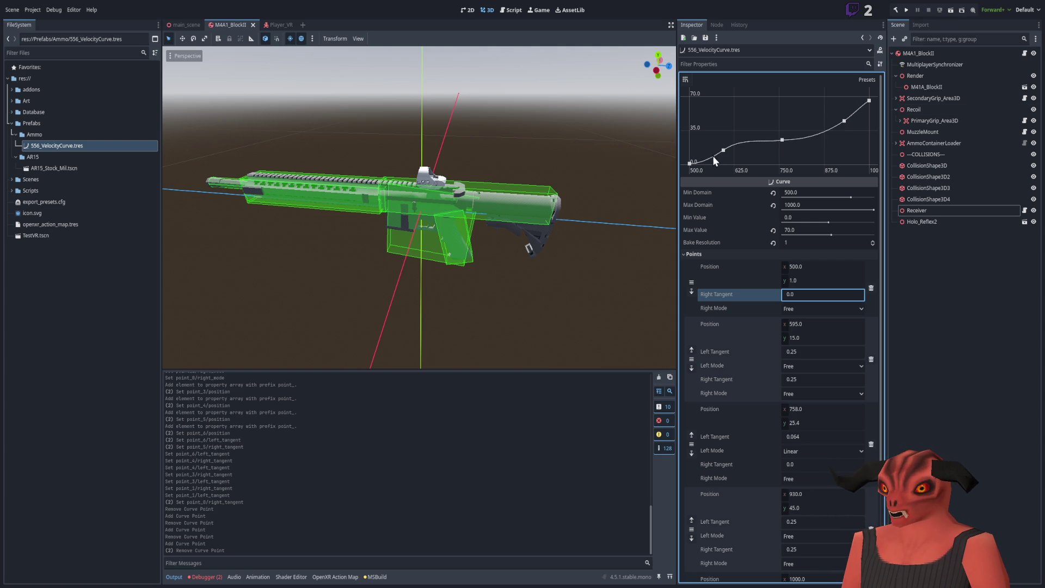
pyautogui.scroll(-4, 736, 333)
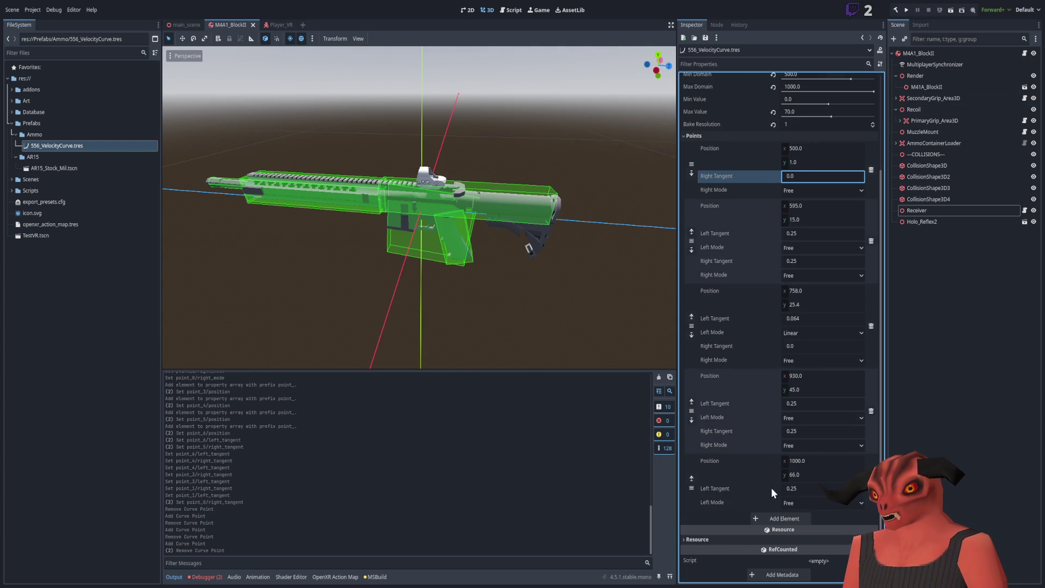
pyautogui.scroll(4, 745, 341)
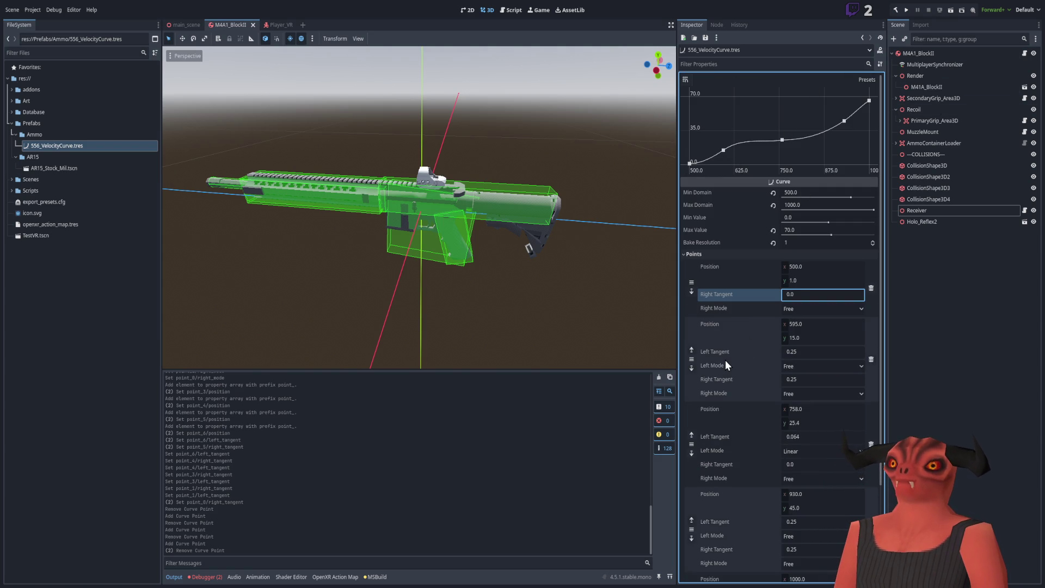
# Show the Receiver node's properties, switch to the C# editor and back, and rebuild the project.
pyautogui.click(59, 279)
pyautogui.moveTo(490, 229); pyautogui.dragTo(476, 175)
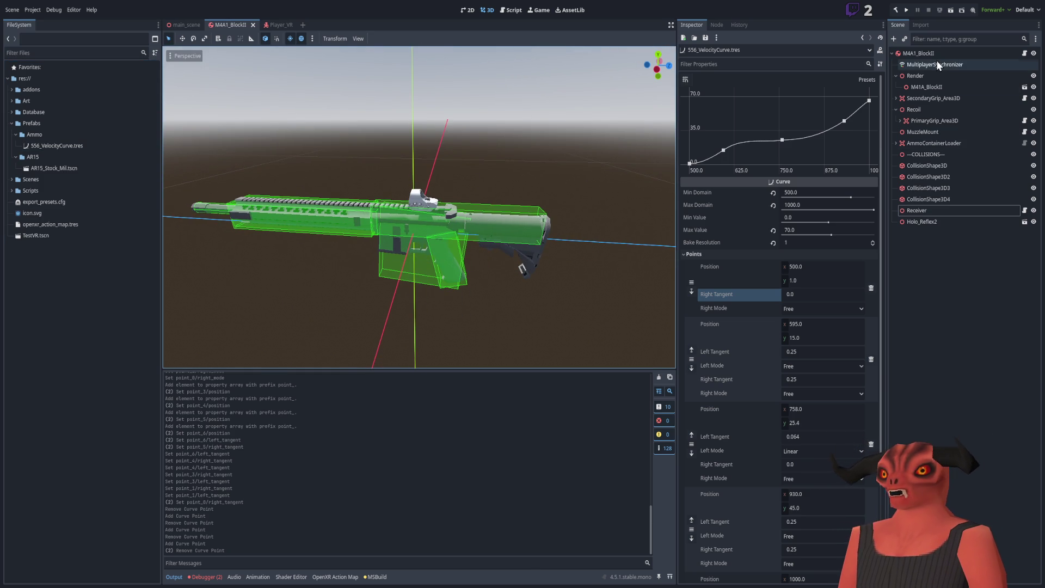
pyautogui.click(919, 209)
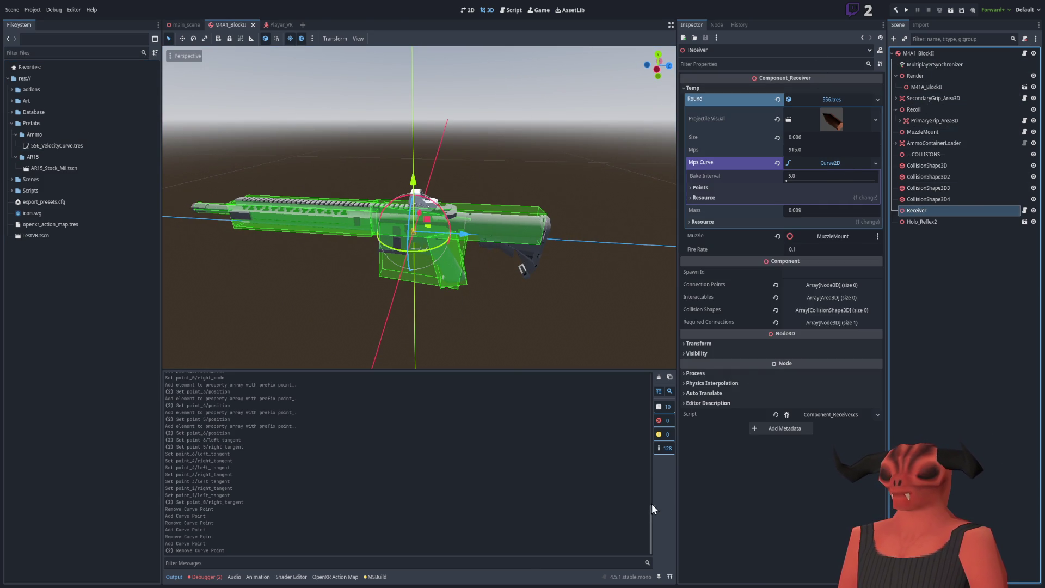
pyautogui.hotkey('alt', 'Tab')
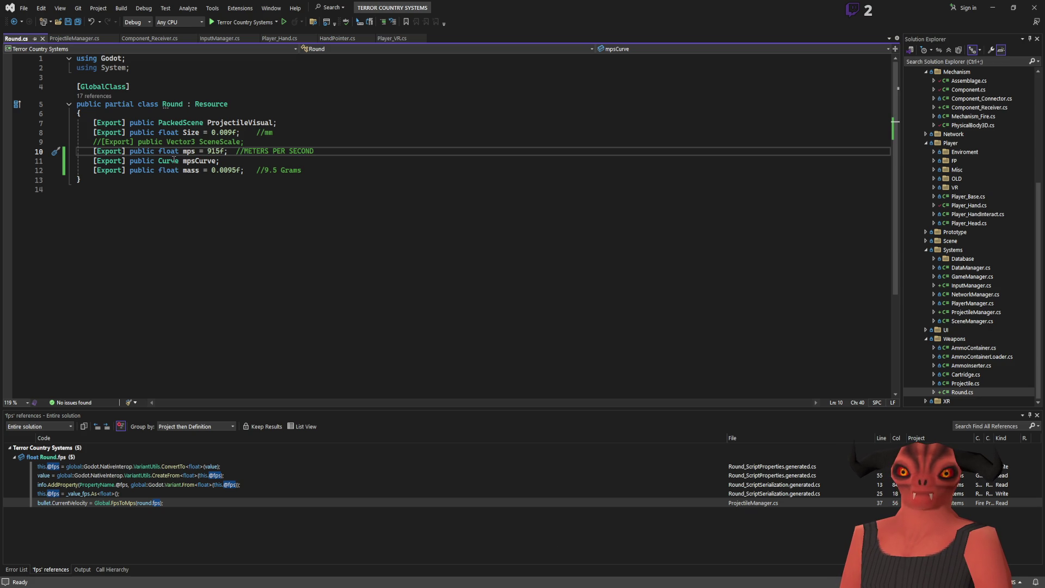
pyautogui.hotkey('alt', 'Tab')
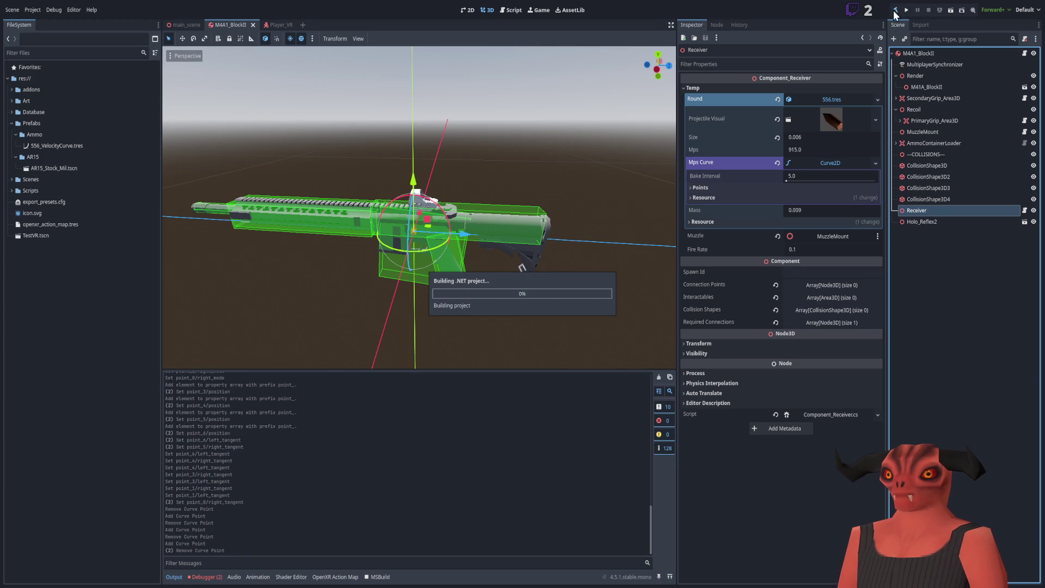
pyautogui.click(777, 163)
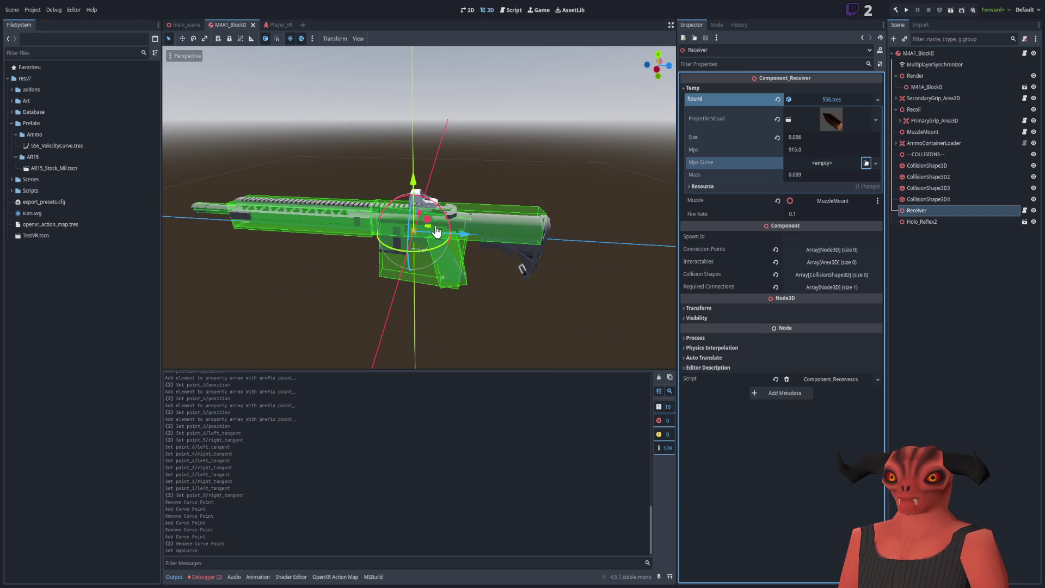
pyautogui.press('Escape')
# Filter files for 'drag' to open DragCoefficient, then open the 5.56 velocity curve resource.
pyautogui.click(45, 52)
pyautogui.write('drag')
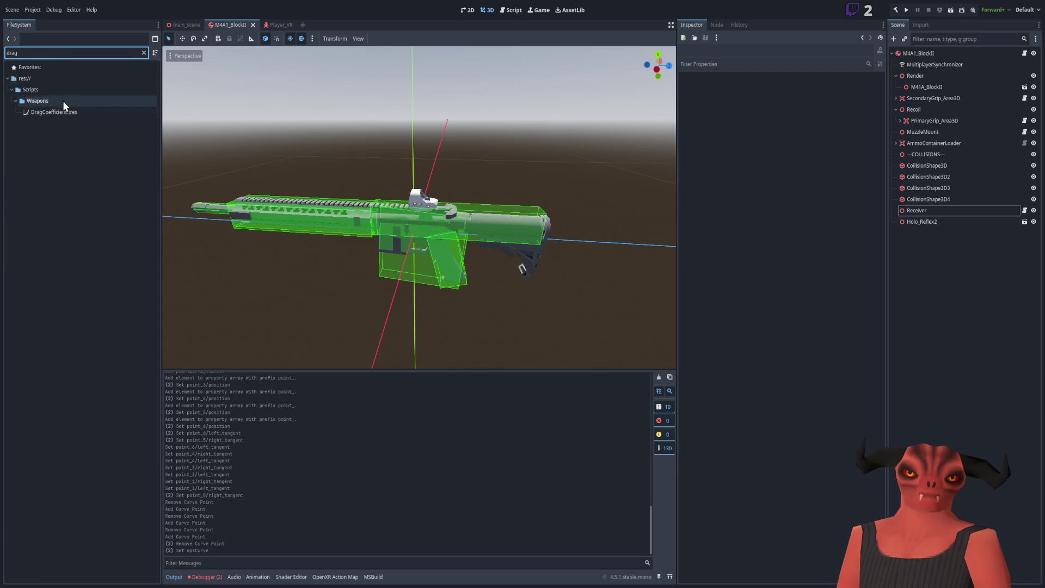
pyautogui.doubleClick(64, 112)
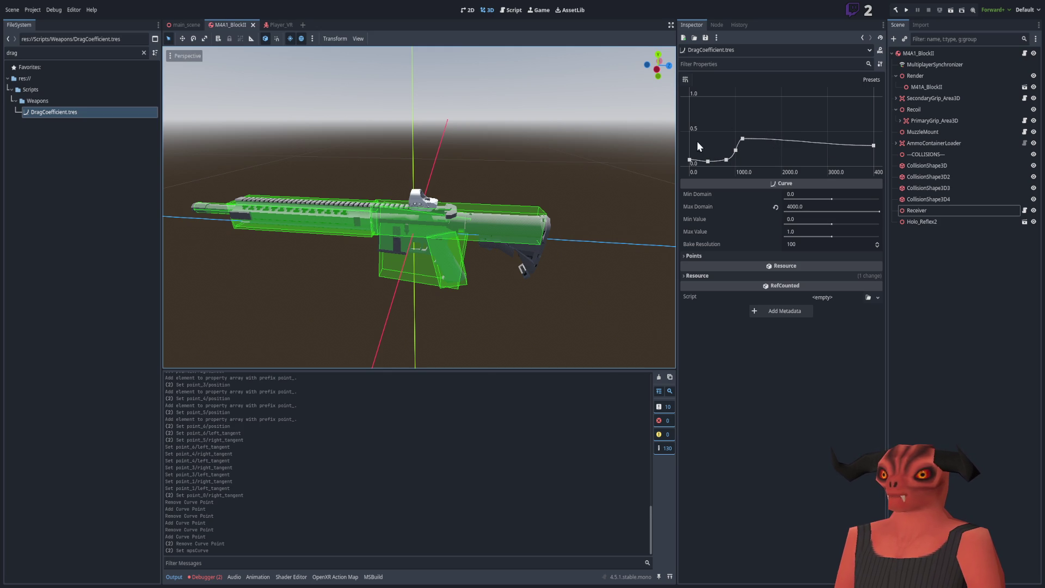
pyautogui.click(93, 53)
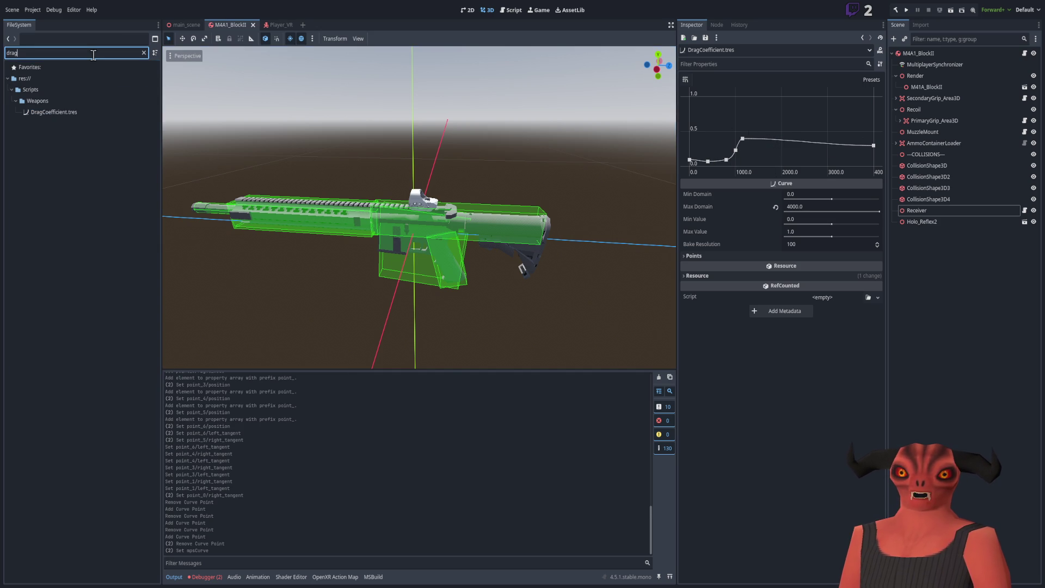
pyautogui.press('BackSpace')
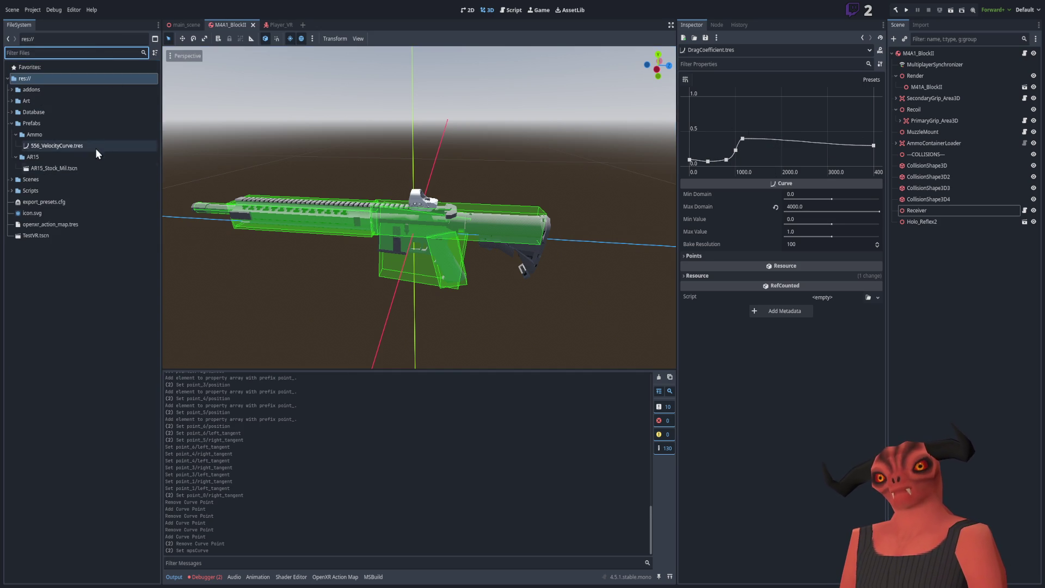
pyautogui.click(135, 146)
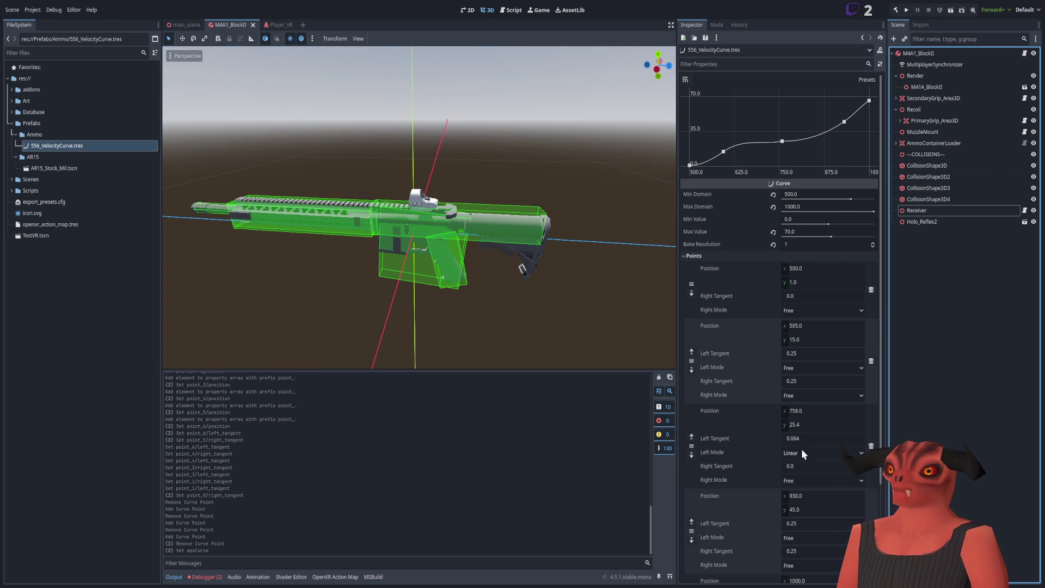
pyautogui.scroll(5, 471, 279)
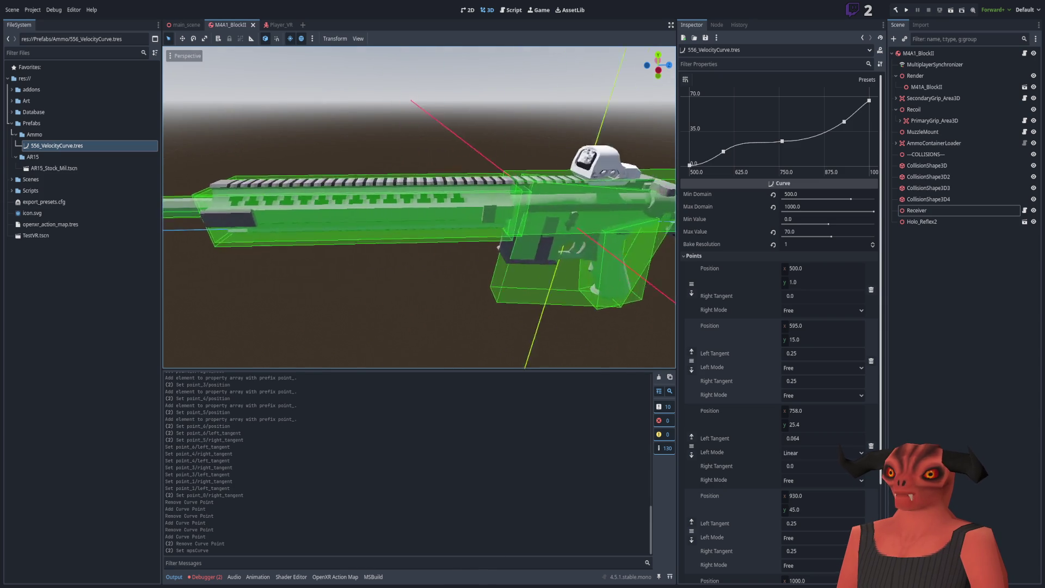
pyautogui.scroll(-5, 419, 207)
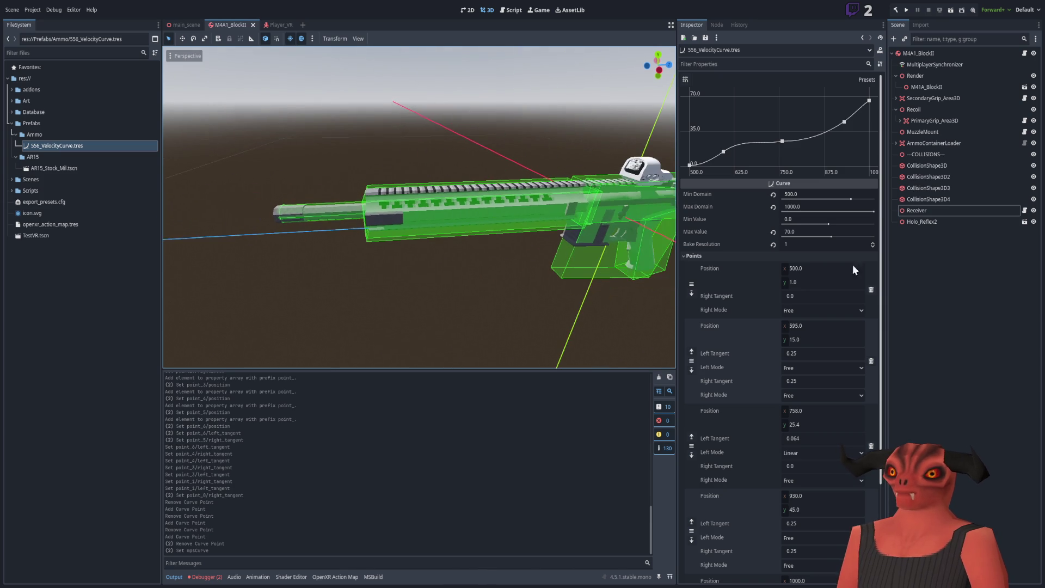
# Collapse the box shape's size, view the Receiver's settings, and switch to Round.cs in Visual Studio.
pyautogui.click(946, 197)
pyautogui.click(952, 261)
pyautogui.click(942, 199)
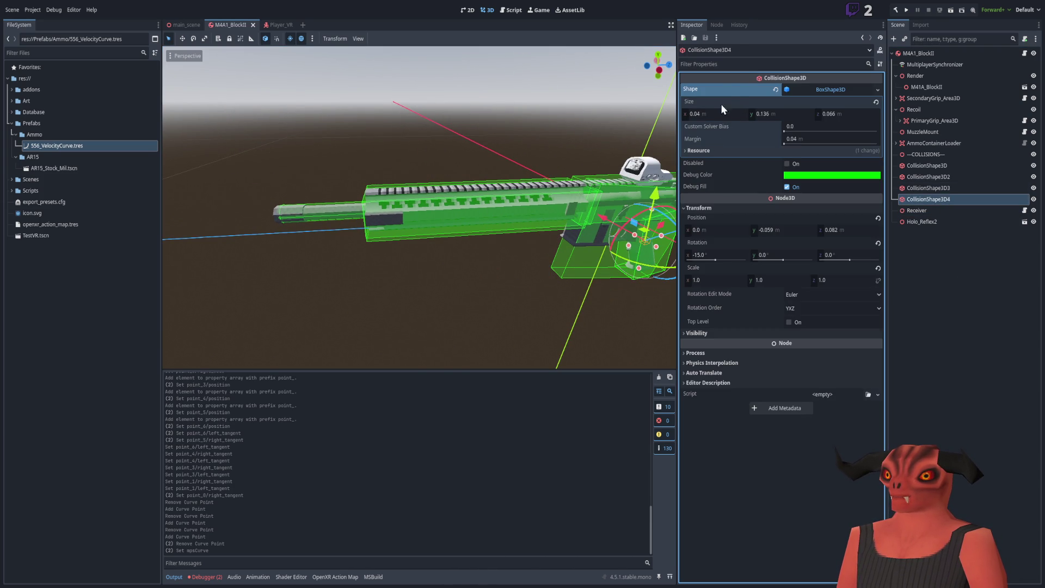
pyautogui.click(759, 89)
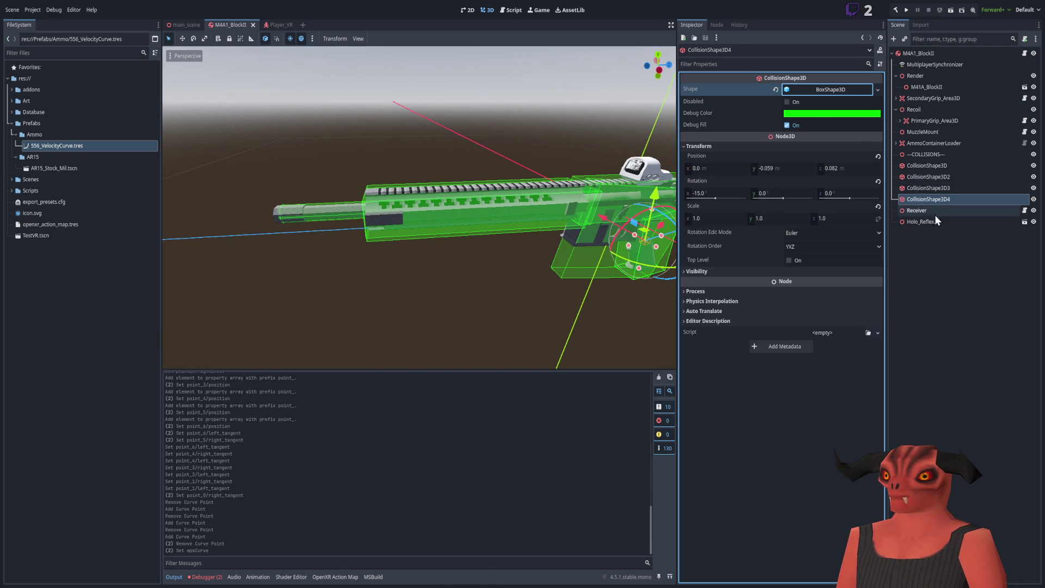
pyautogui.keyDown('ctrl'); pyautogui.click(934, 199); pyautogui.keyUp('ctrl')
pyautogui.click(936, 212)
pyautogui.click(827, 100)
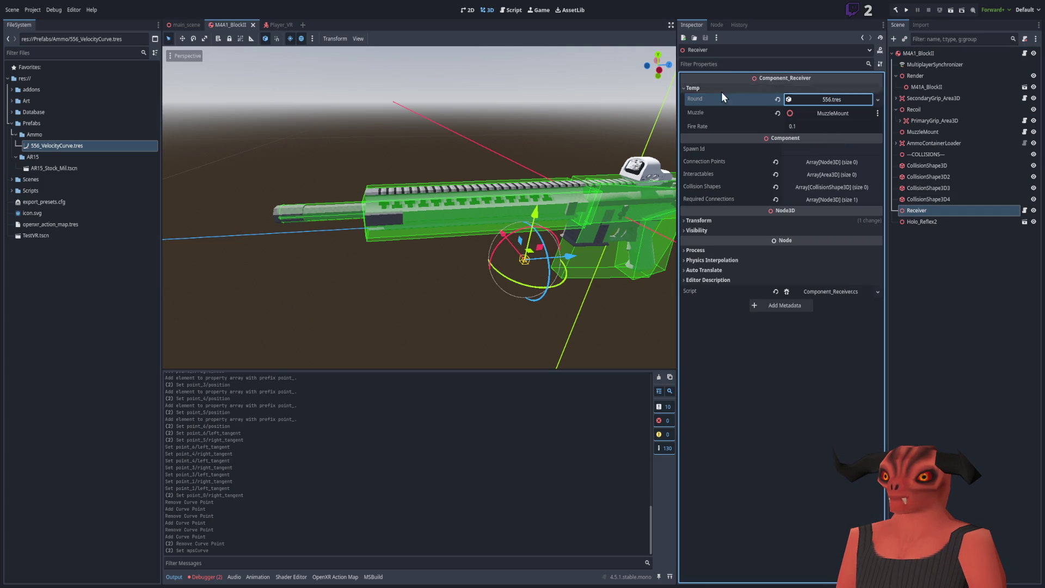
pyautogui.hotkey('alt', 'Tab')
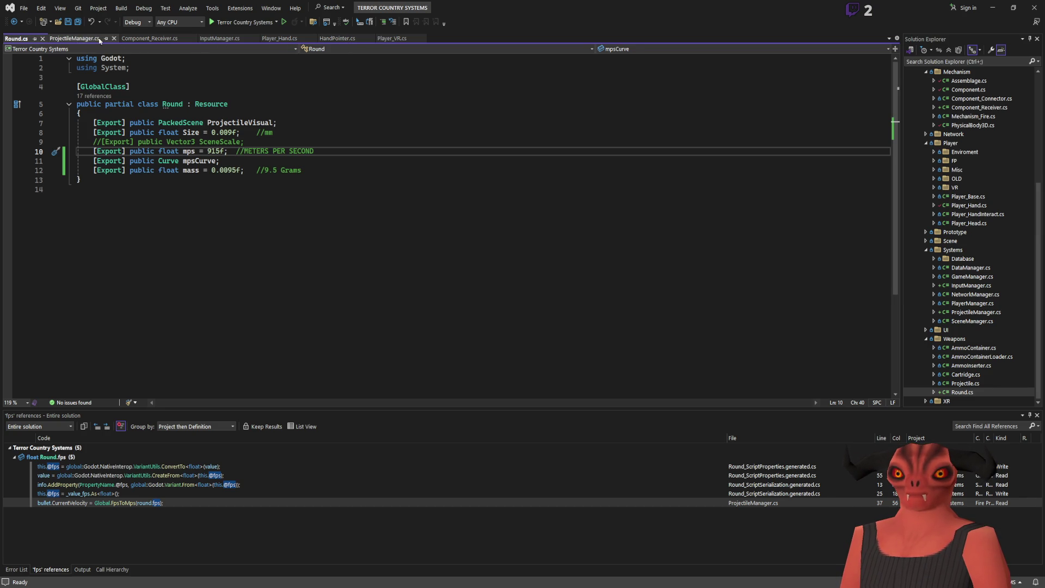
# Open Component_Receiver.cs and start a new line after the fireCooldown field.
pyautogui.scroll(6, 951, 309)
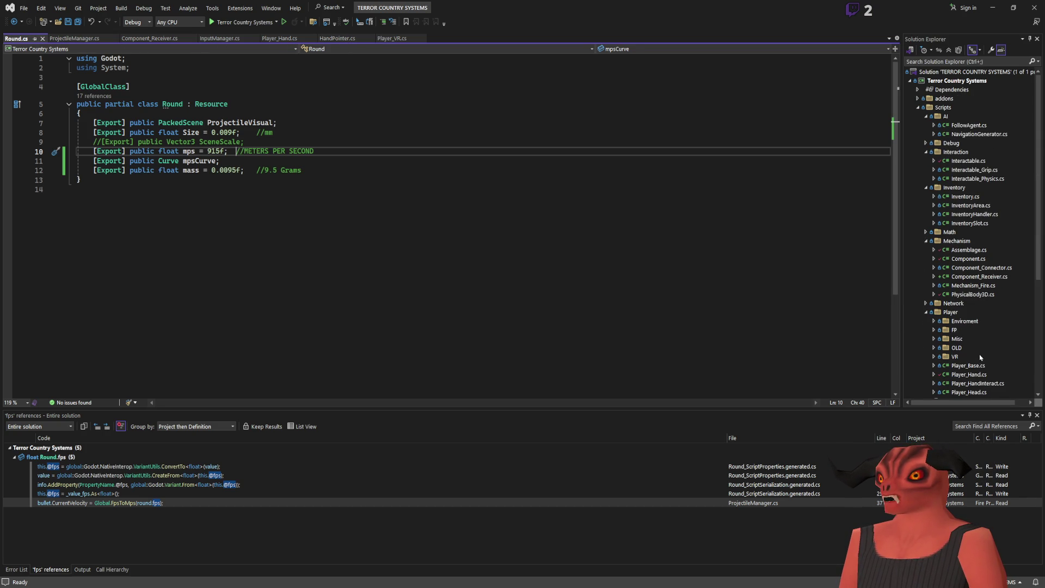
pyautogui.doubleClick(980, 276)
pyautogui.scroll(3, 381, 218)
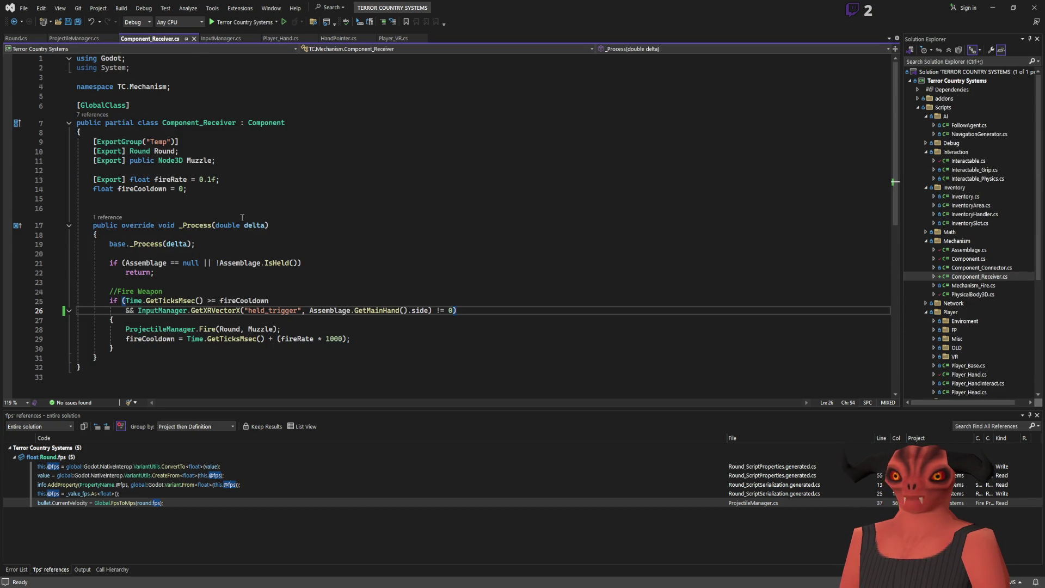
pyautogui.click(246, 164)
pyautogui.moveTo(268, 179); pyautogui.dragTo(272, 188)
pyautogui.click(272, 188)
pyautogui.press('Return')
# Declare '[Export] public float barrelLength = 0.48f; //Length in Meters' and save the script.
pyautogui.write('[Export] public f')
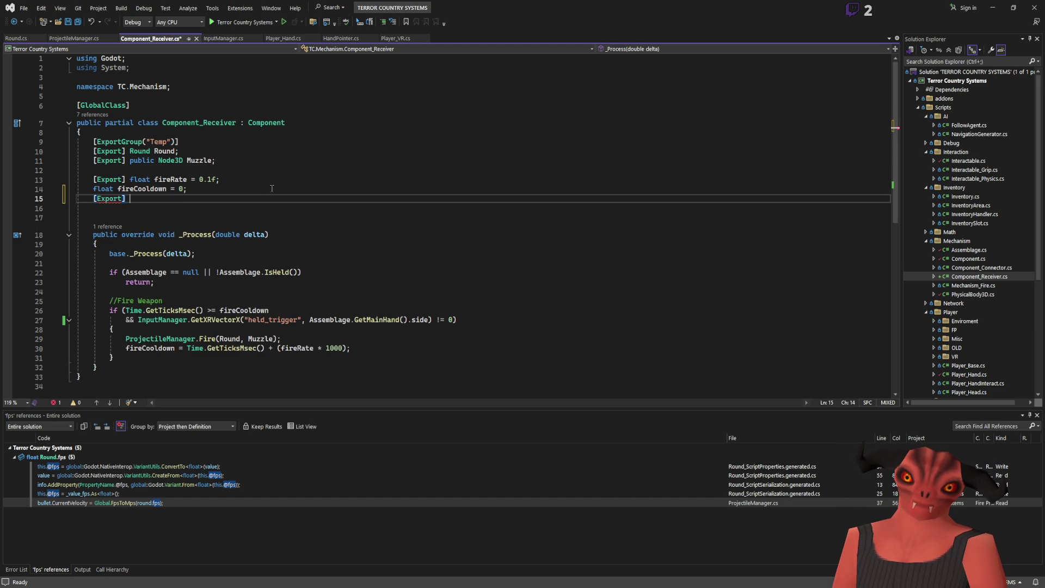
pyautogui.write('l')
pyautogui.press('BackSpace')
pyautogui.press('BackSpace')
pyautogui.write('public float barrelLen')
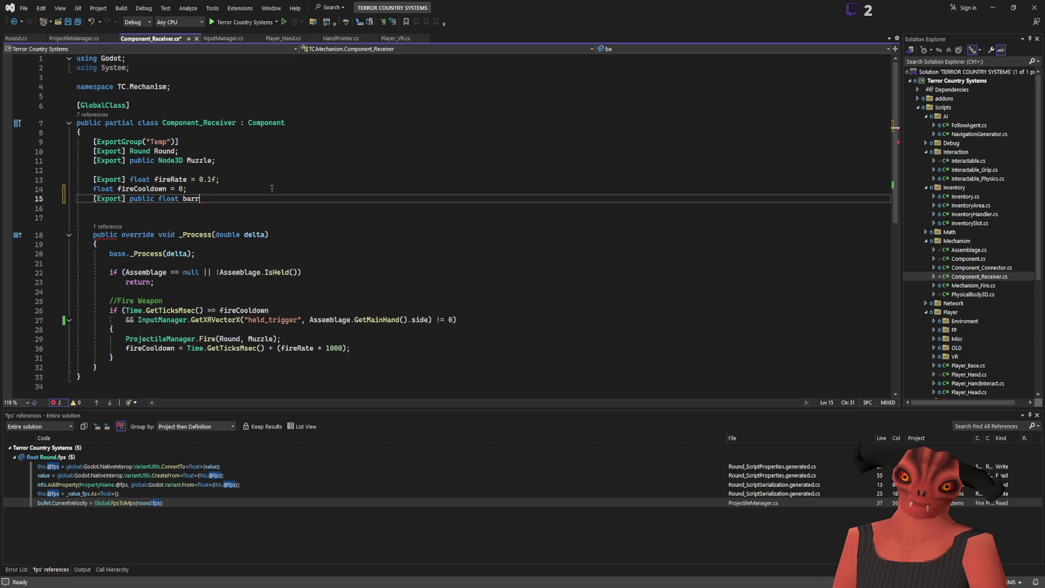
pyautogui.write('gth =')
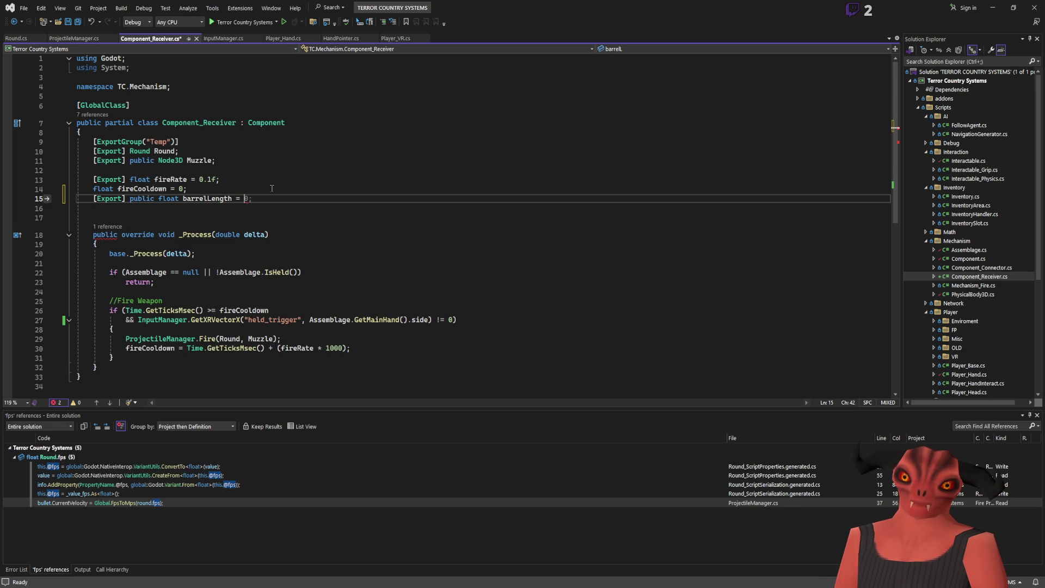
pyautogui.hotkey('alt', 'Tab')
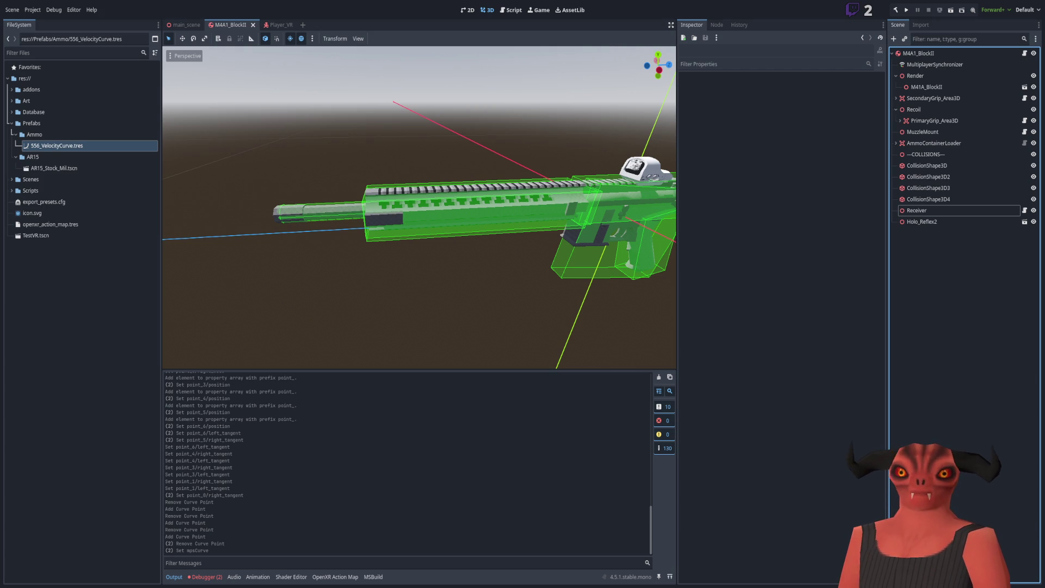
pyautogui.hotkey('alt', 'Tab')
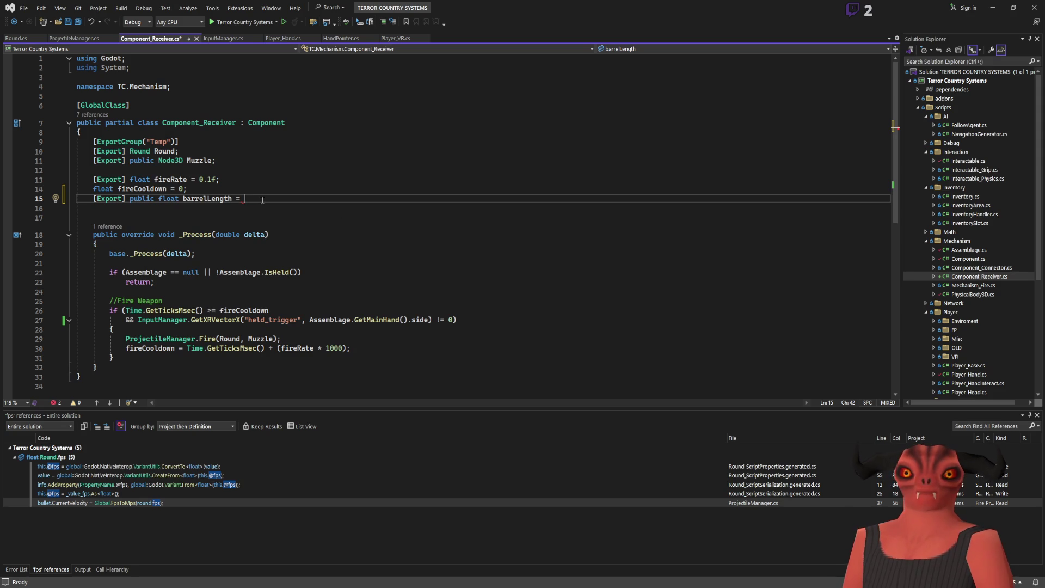
pyautogui.write('0.4')
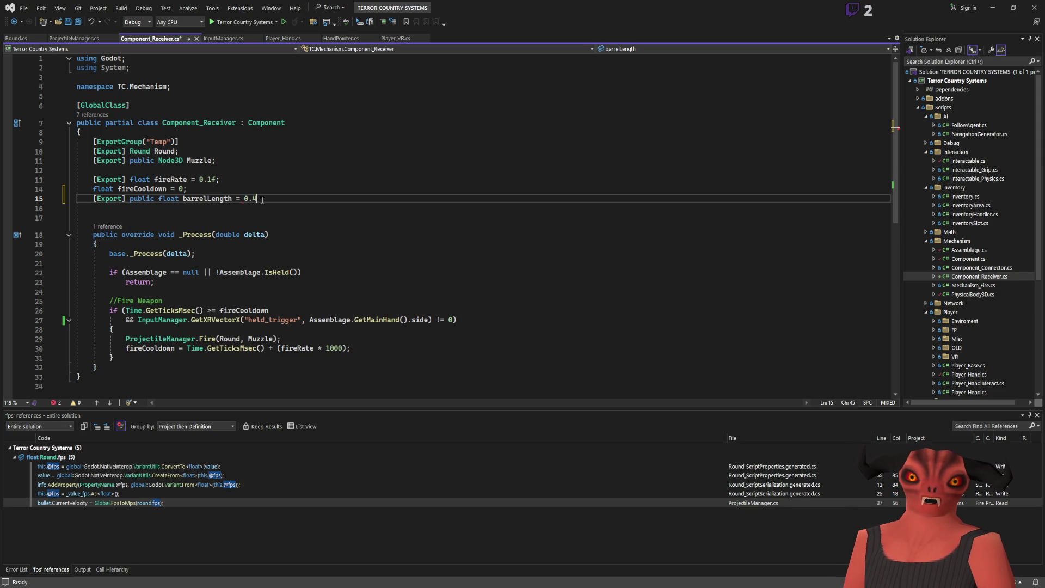
pyautogui.write('8f; //Length in Meters')
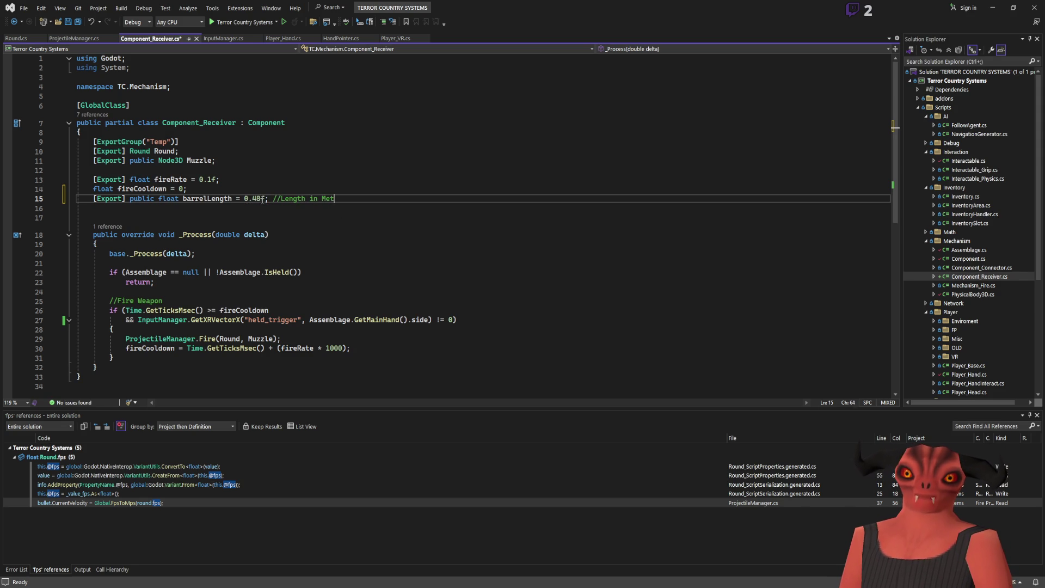
pyautogui.hotkey('ctrl', 's')
# Jump to the definition of the Fire method with F12.
pyautogui.click(436, 191)
pyautogui.click(440, 199)
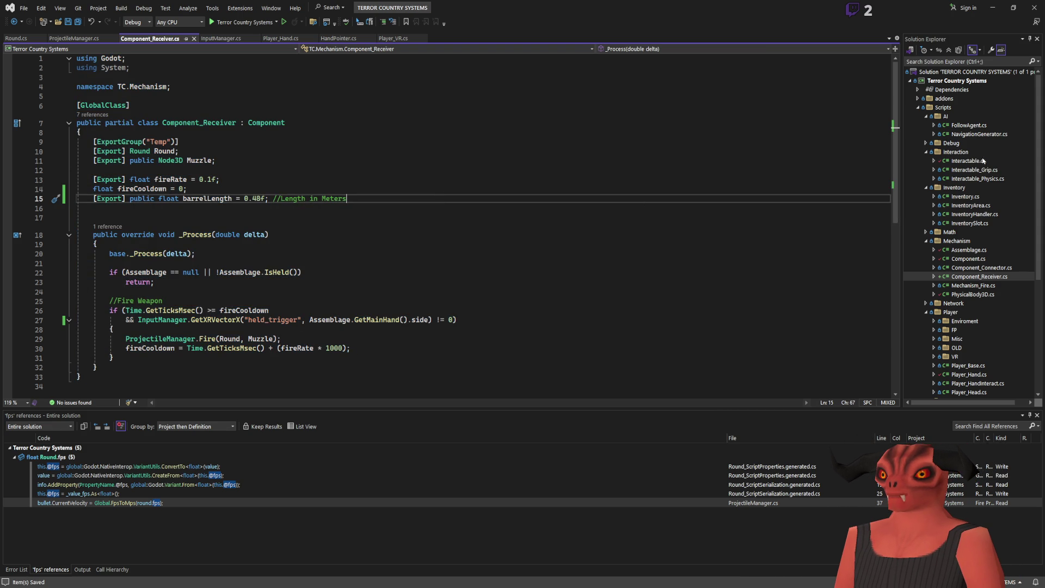
pyautogui.hotkey('alt', 'Tab')
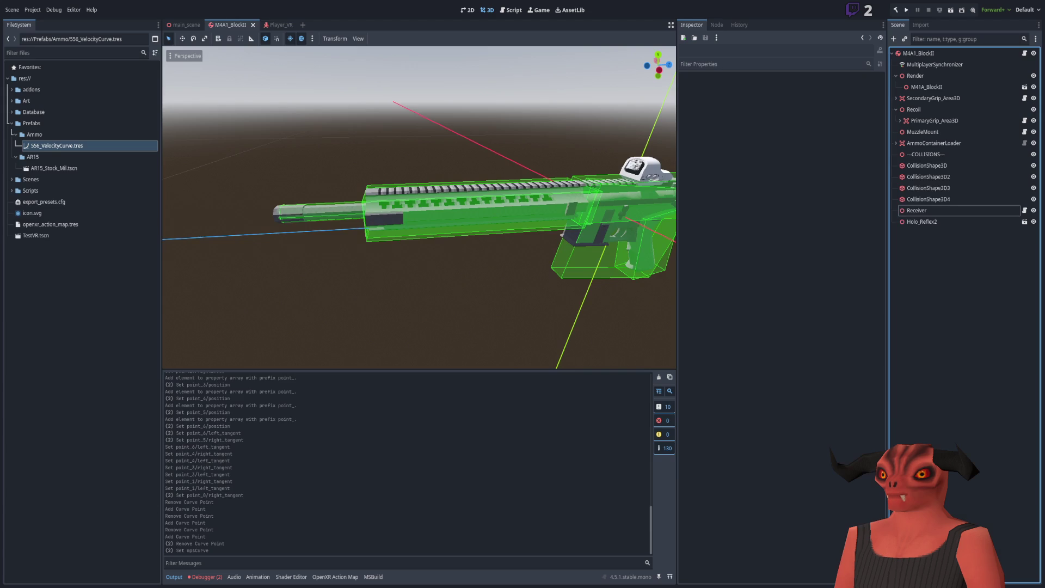
pyautogui.hotkey('alt', 'Tab')
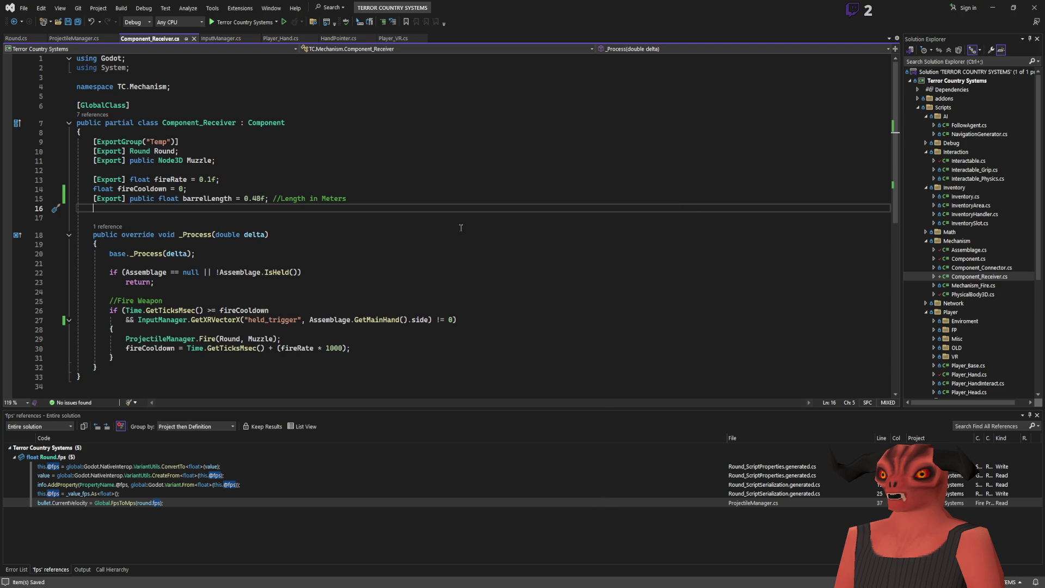
pyautogui.click(218, 339)
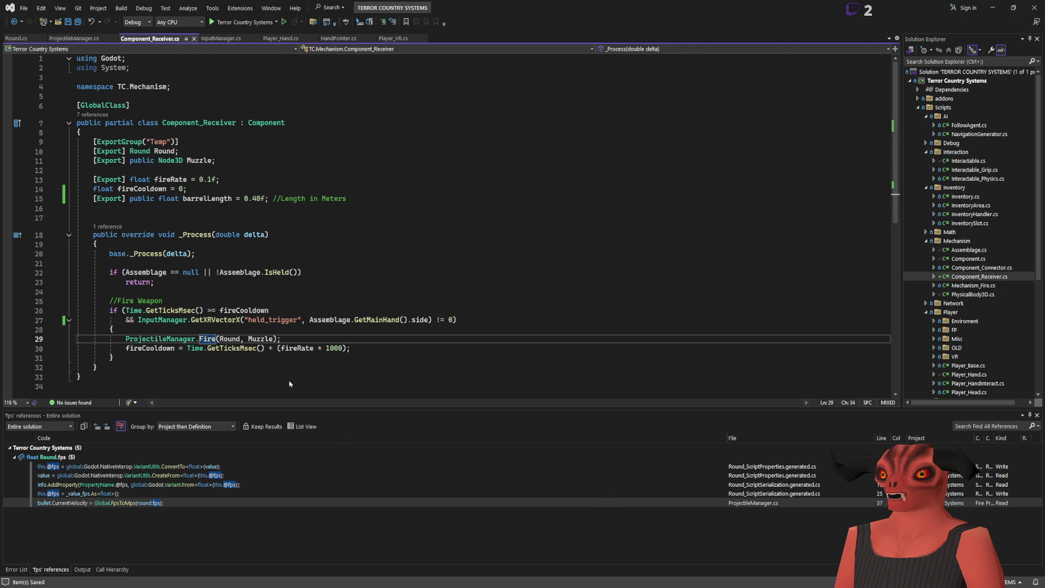
pyautogui.press('F12')
# Append ', float barrelLength' after muzzle in Fire's parameters and save ProjectileManager.
pyautogui.click(298, 225)
pyautogui.write('.')
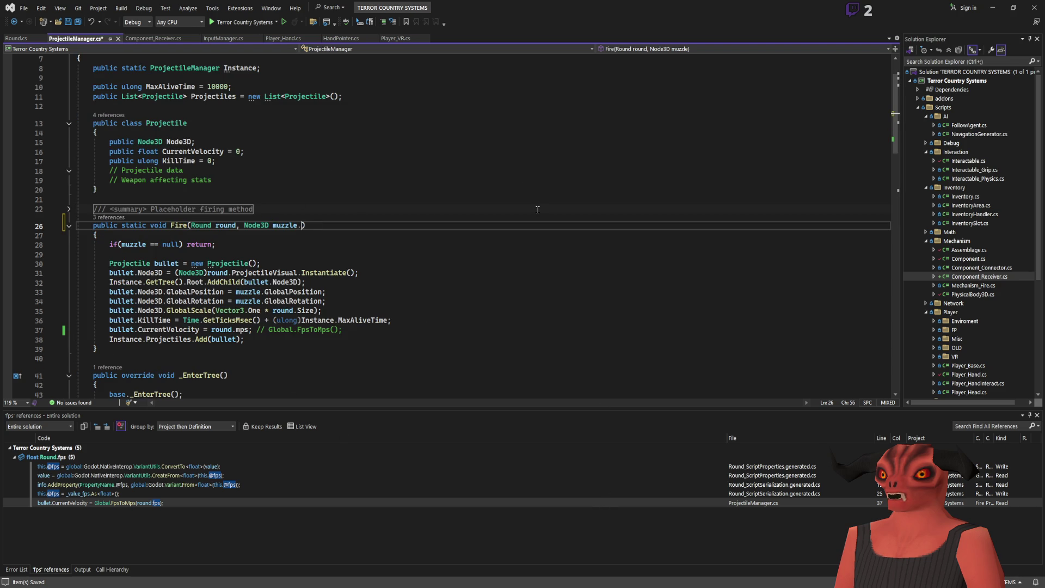
pyautogui.hotkey('ctrl', 'z')
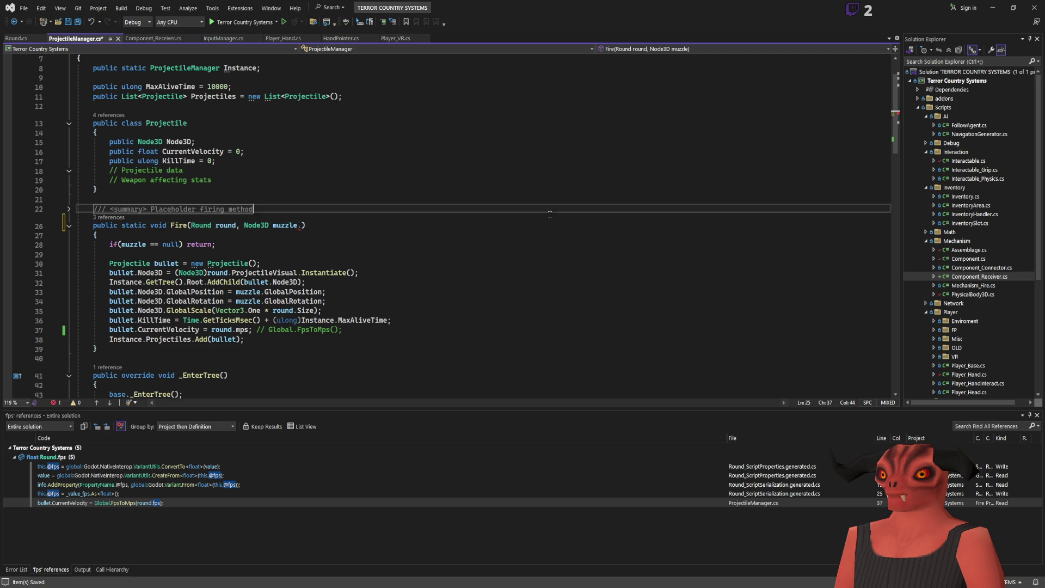
pyautogui.write(', float barre')
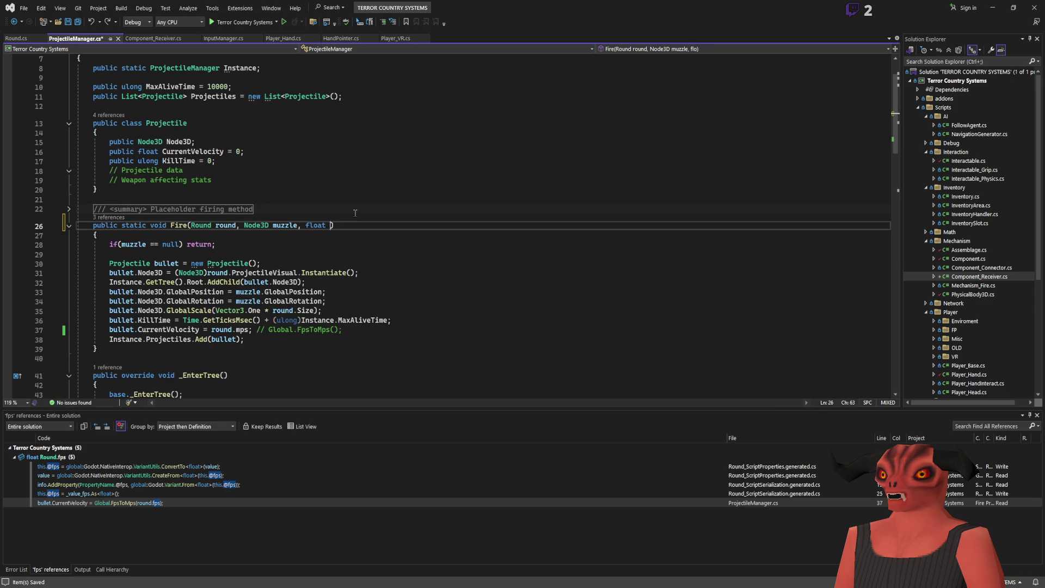
pyautogui.write('lLength')
pyautogui.hotkey('ctrl', 's')
pyautogui.click(471, 254)
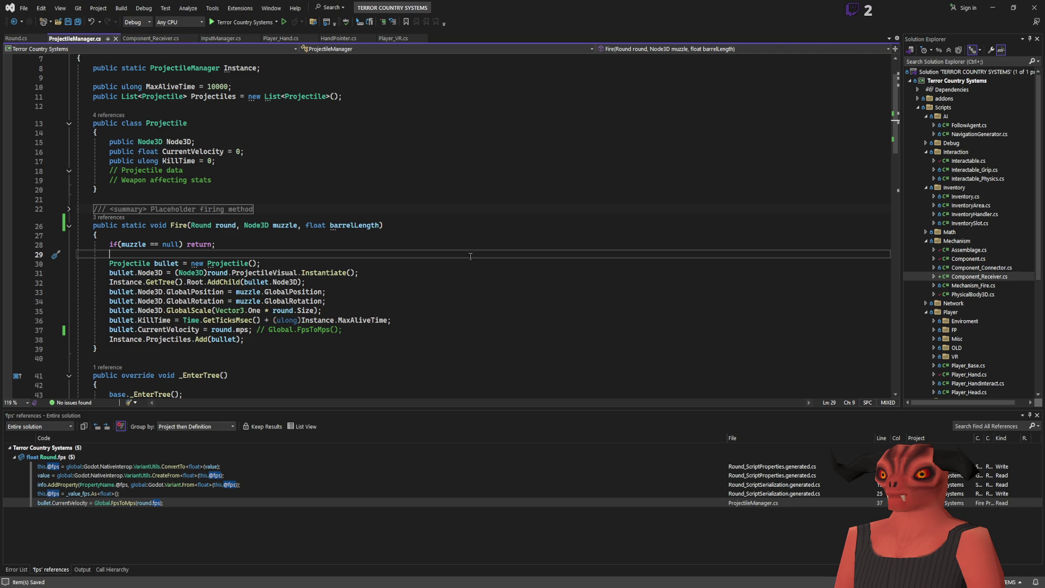
# Add a blank line above the CurrentVelocity assignment and prefix round.mps with 'round.mpsCurve.'.
pyautogui.scroll(-1, 388, 247)
pyautogui.click(215, 197)
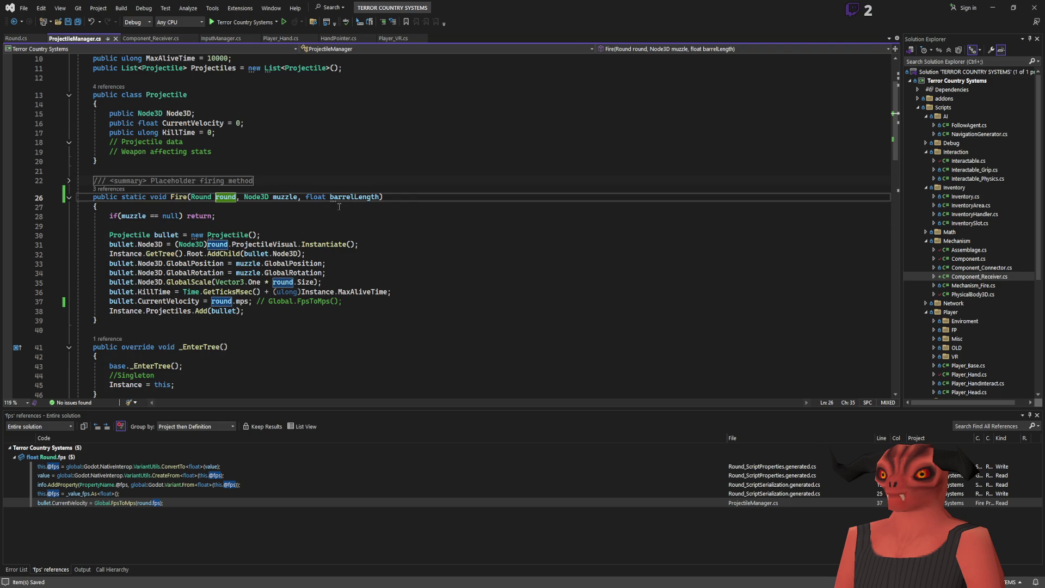
pyautogui.moveTo(81, 235); pyautogui.dragTo(245, 312)
pyautogui.click(228, 311)
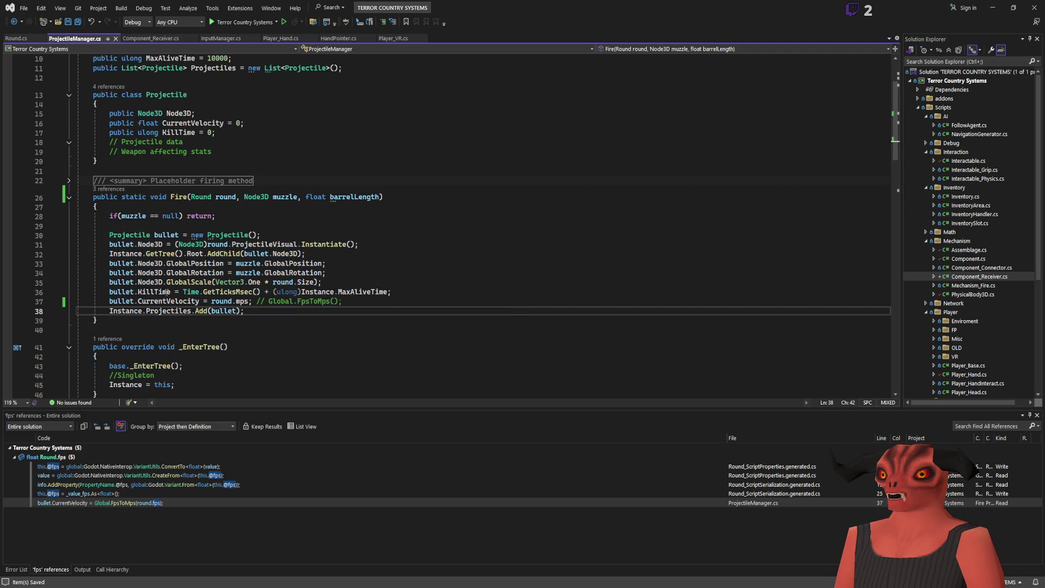
pyautogui.click(415, 291)
pyautogui.press('Return')
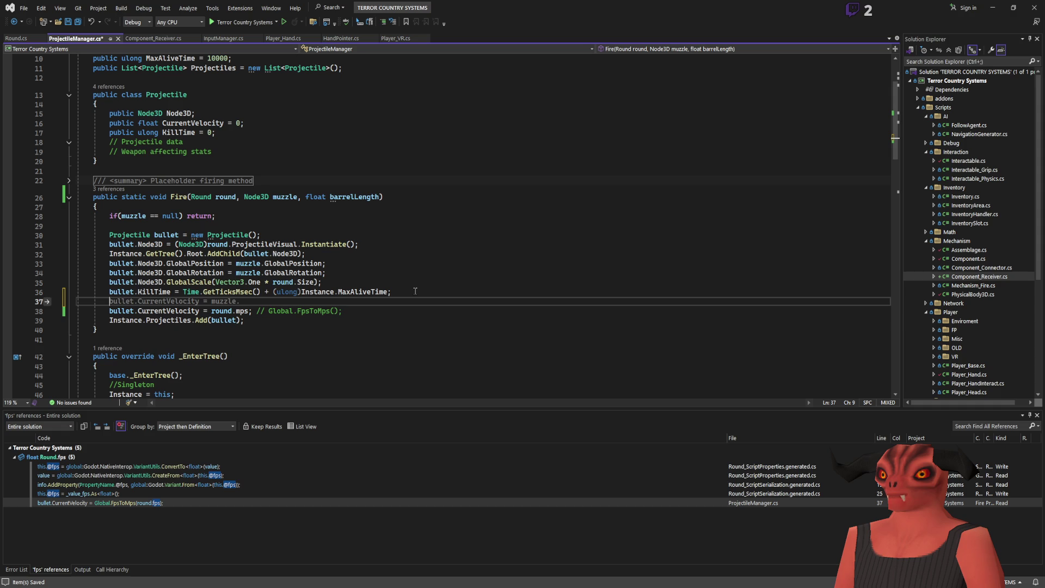
pyautogui.press('Down')
pyautogui.click(212, 310)
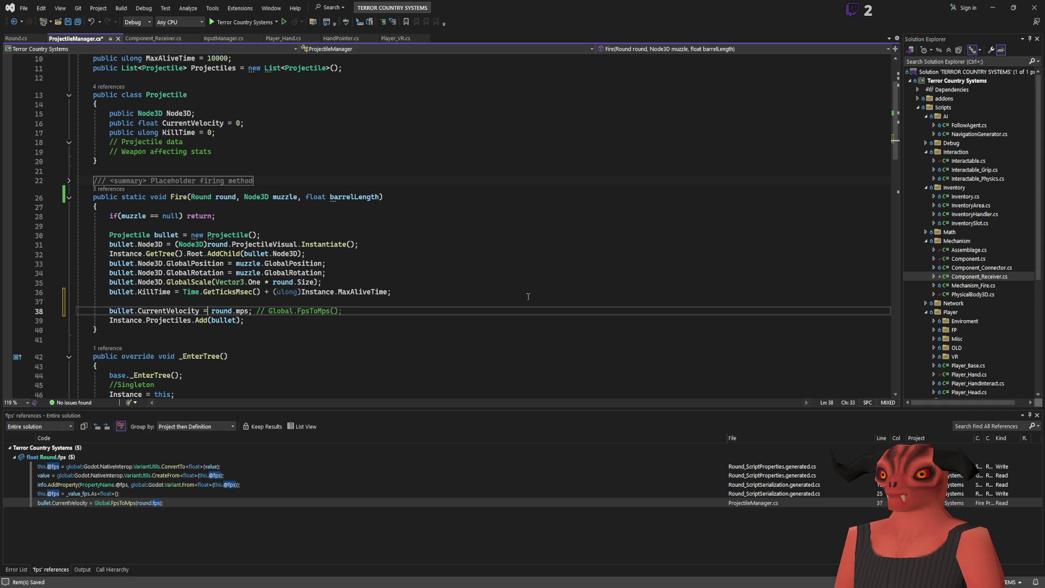
pyautogui.write('round.mpsCurve. round.mps')
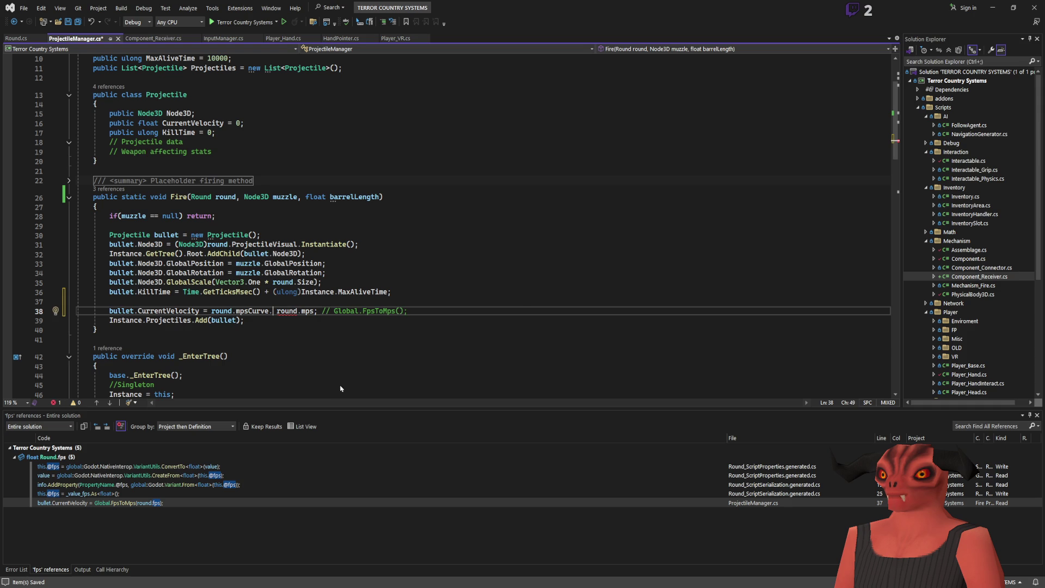
pyautogui.click(412, 180)
pyautogui.hotkey('alt', 'Tab')
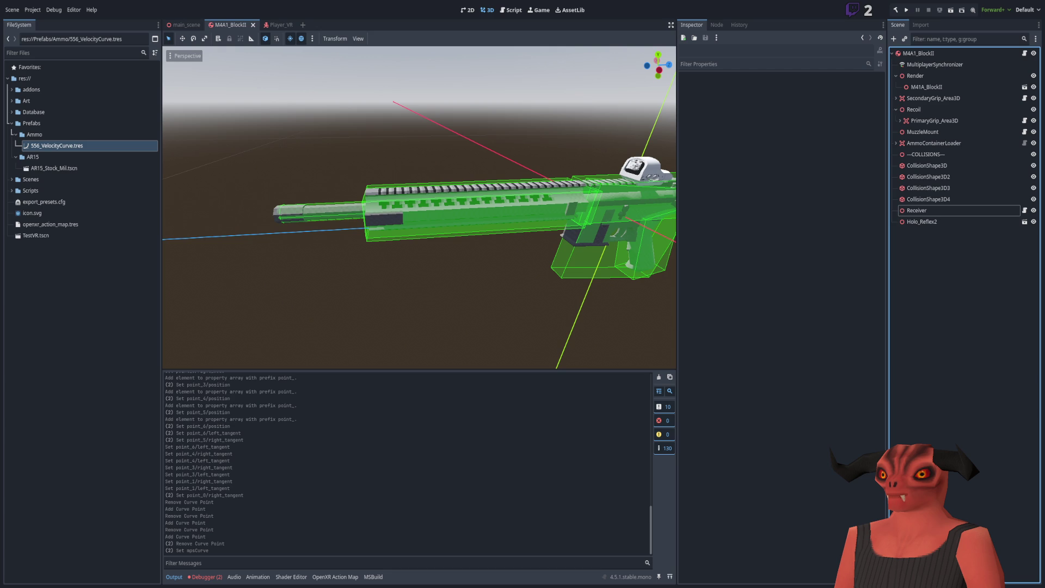
# Try method names like Getpos and point after round.mpsCurve., checking the Curve API in Godot.
pyautogui.hotkey('alt', 'Tab')
pyautogui.write('round.mpsCurve.Getpos')
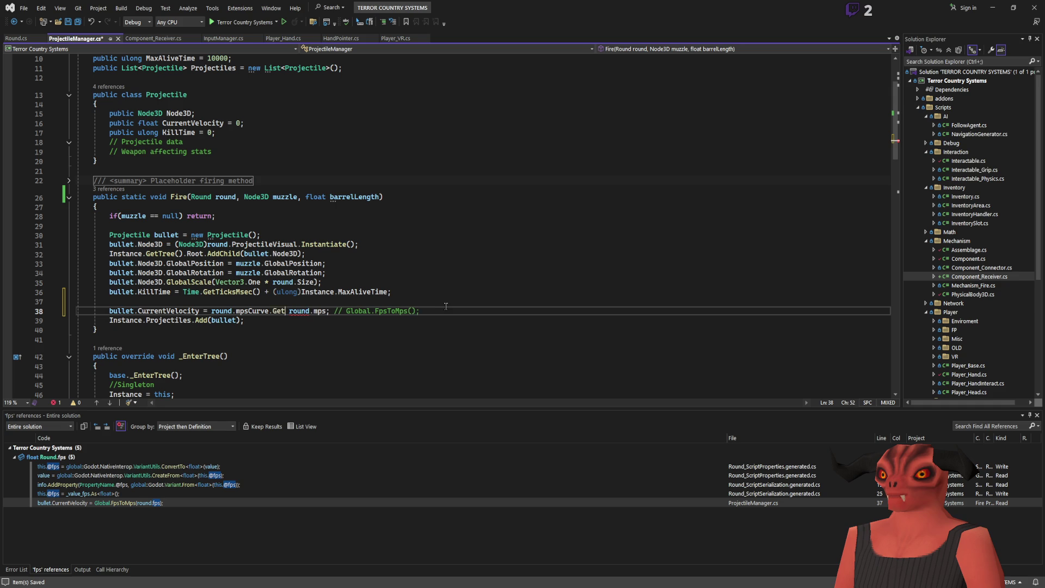
pyautogui.press('BackSpace')
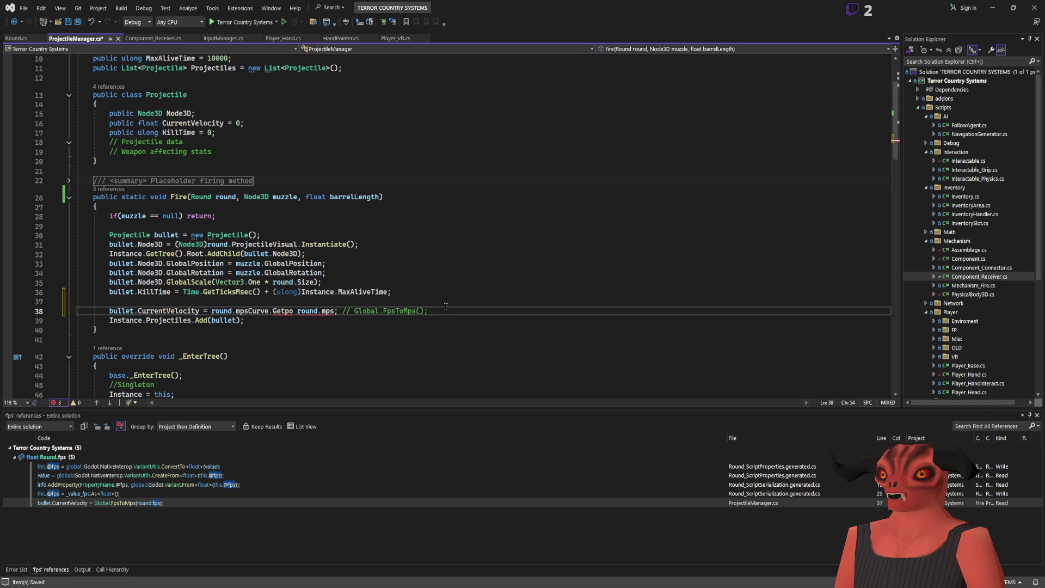
pyautogui.press('BackSpace')
pyautogui.press('BackSpace')
pyautogui.press('BackSpace')
pyautogui.write('c')
pyautogui.press('BackSpace')
pyautogui.write('point')
pyautogui.hotkey('alt', 'Tab')
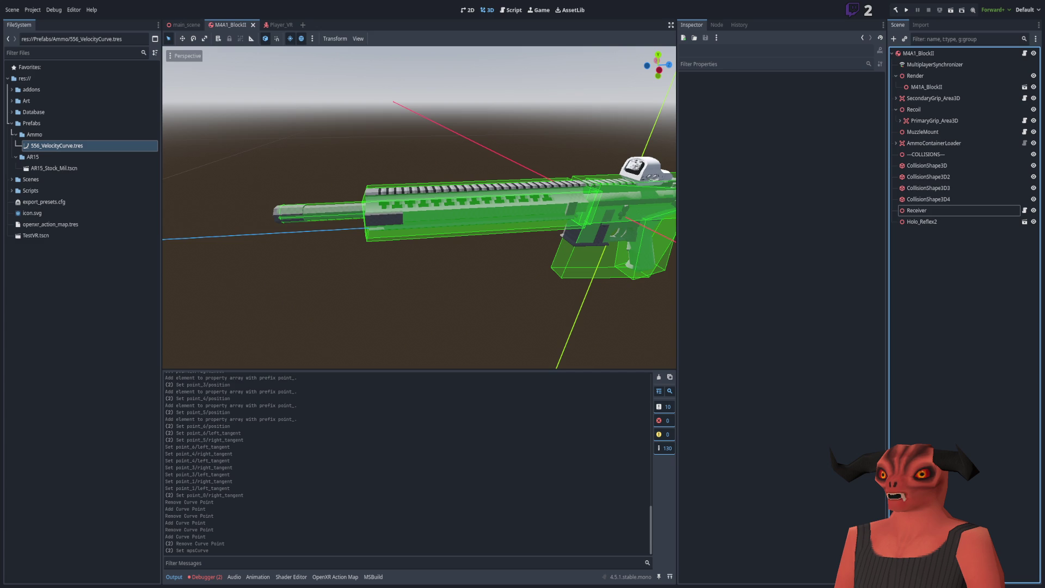
pyautogui.hotkey('alt', 'Tab')
# Make the velocity line read round.mpsCurve.Sample(barrelLength) and delete the leftover round.mps comment.
pyautogui.hotkey('ctrl', 'z')
pyautogui.hotkey('ctrl', 'z')
pyautogui.hotkey('ctrl', 'z')
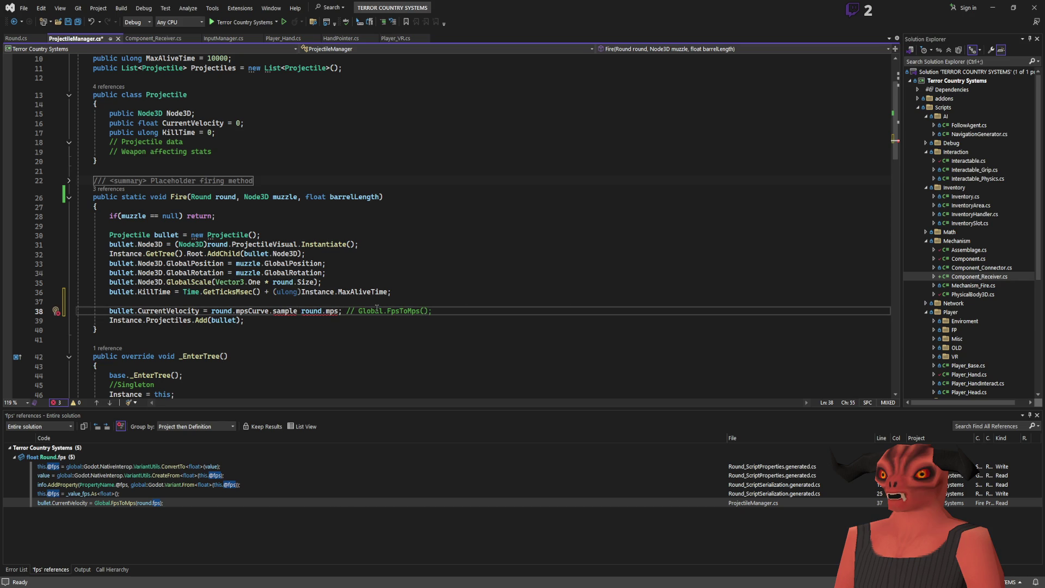
pyautogui.write('(')
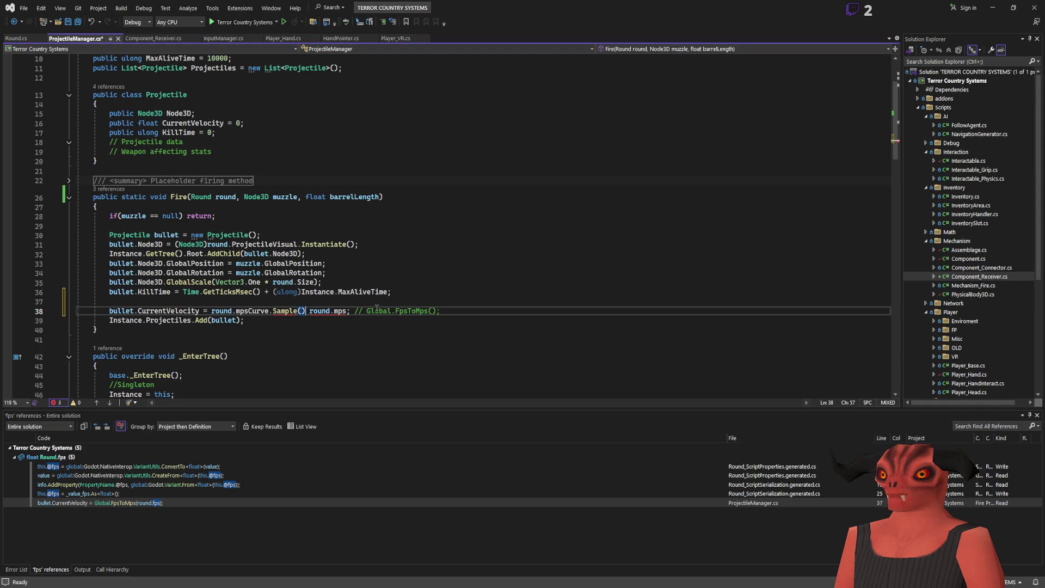
pyautogui.write('round.mps')
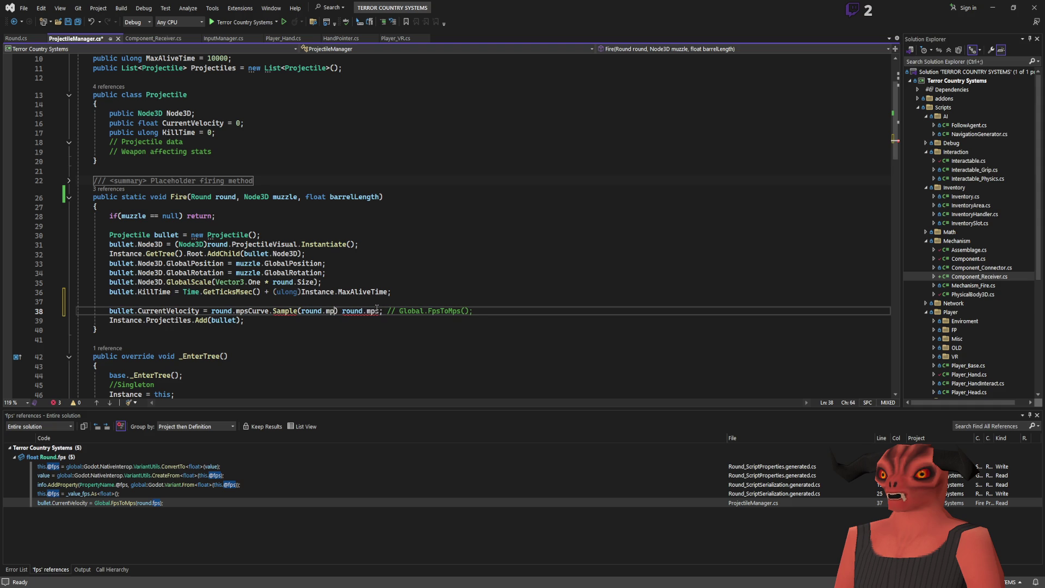
pyautogui.press('BackSpace')
pyautogui.press('BackSpace')
pyautogui.press('BackSpace')
pyautogui.write('barrelLength')
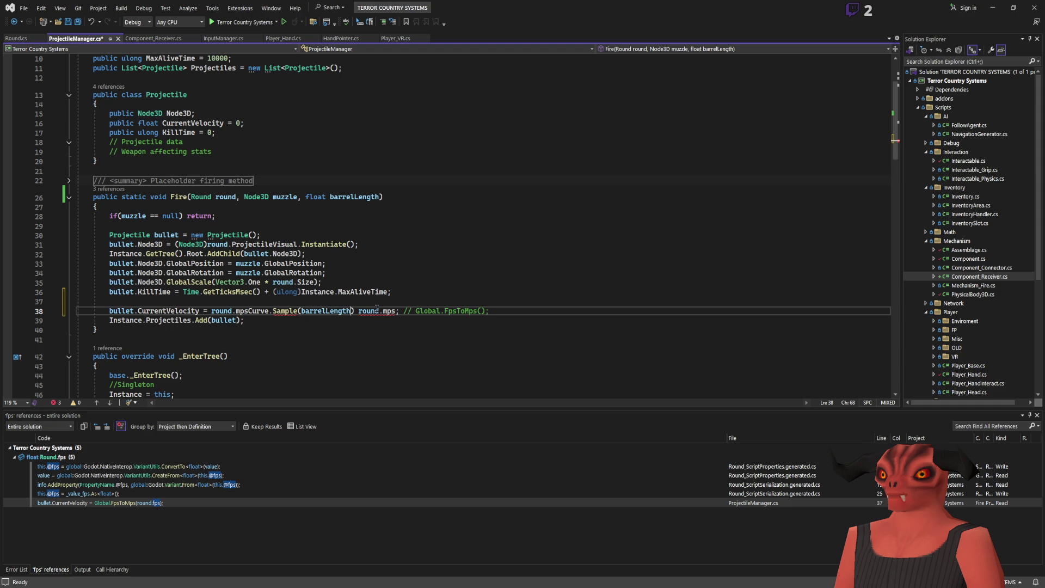
pyautogui.press('Right')
pyautogui.write(';//')
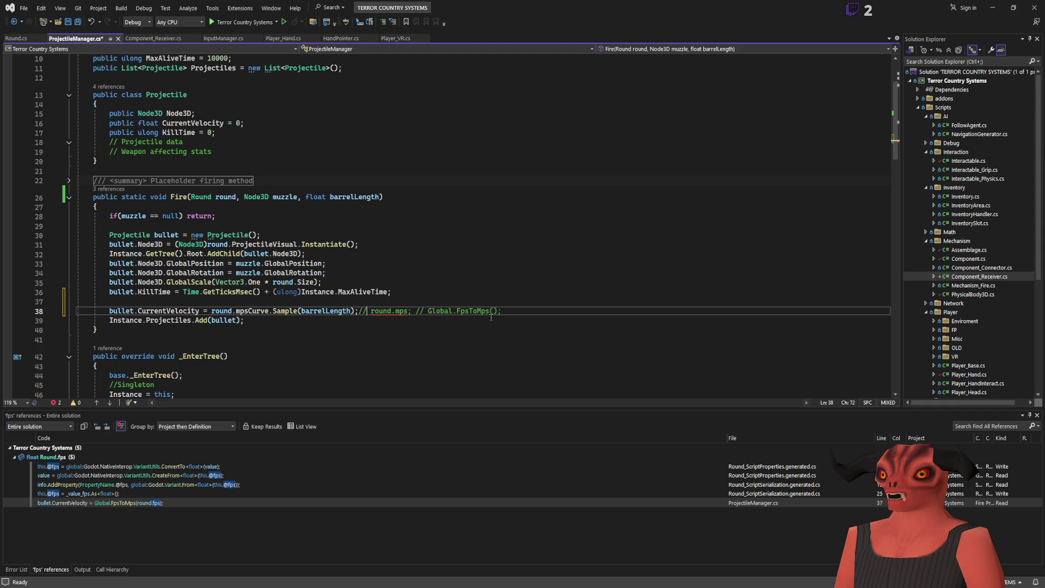
pyautogui.click(411, 310)
pyautogui.press('BackSpace')
pyautogui.press('BackSpace')
pyautogui.press('BackSpace')
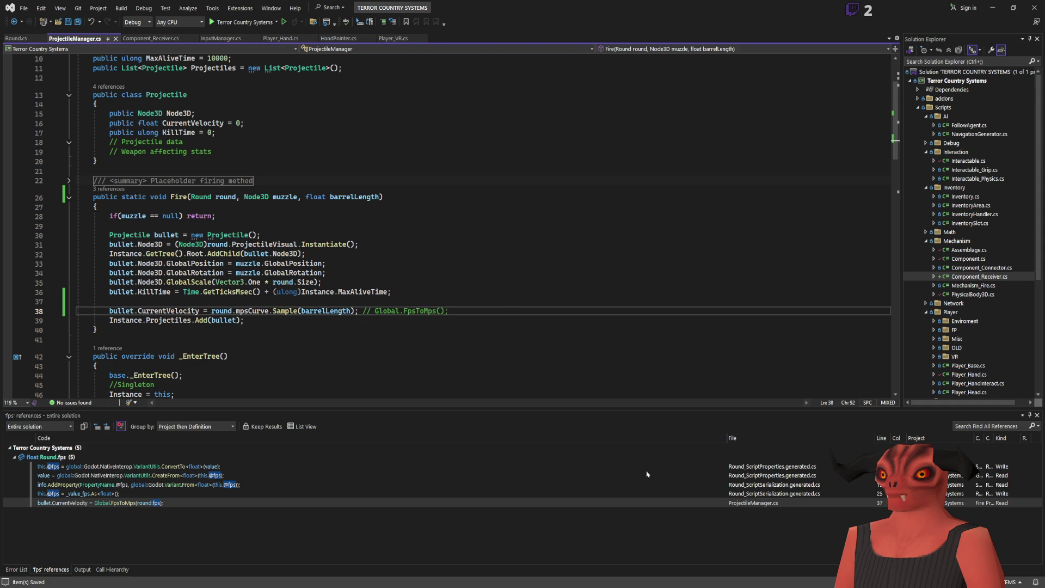
# Back in Godot, orbit around the rifle and select the 556_VelocityCurve.tres resource.
pyautogui.hotkey('alt', 'Tab')
pyautogui.moveTo(398, 163)
pyautogui.mouseDown()
pyautogui.moveTo(508, 222)
pyautogui.moveTo(497, 227)
pyautogui.moveTo(506, 249)
pyautogui.moveTo(698, 518)
pyautogui.mouseUp()
pyautogui.hotkey('alt', 'Tab')
pyautogui.hotkey('alt', 'Tab')
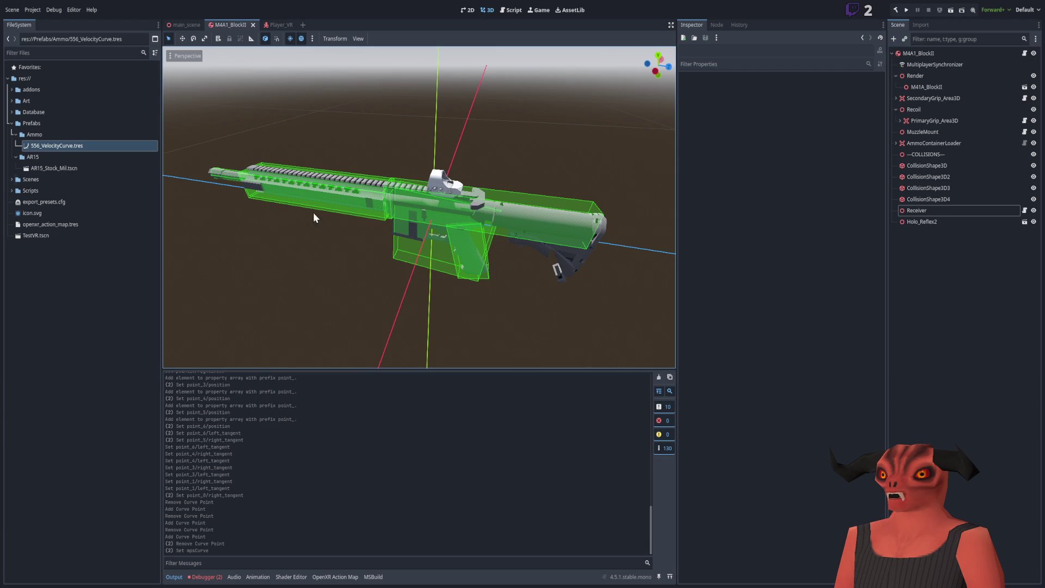
pyautogui.click(78, 147)
# Open 556_VelocityCurve.tres for editing in the Inspector.
pyautogui.doubleClick(77, 147)
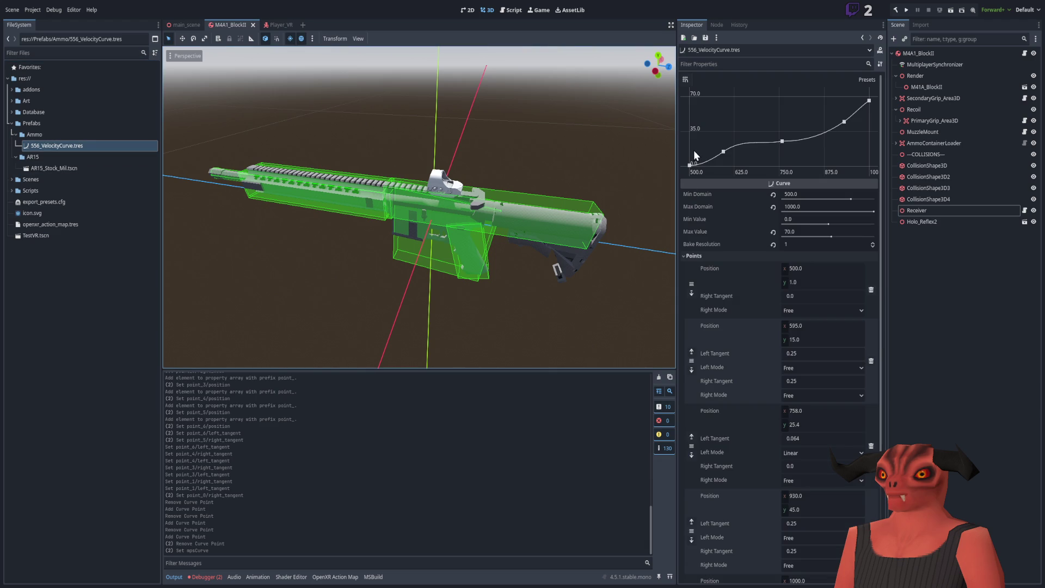
pyautogui.hotkey('alt', 'Tab')
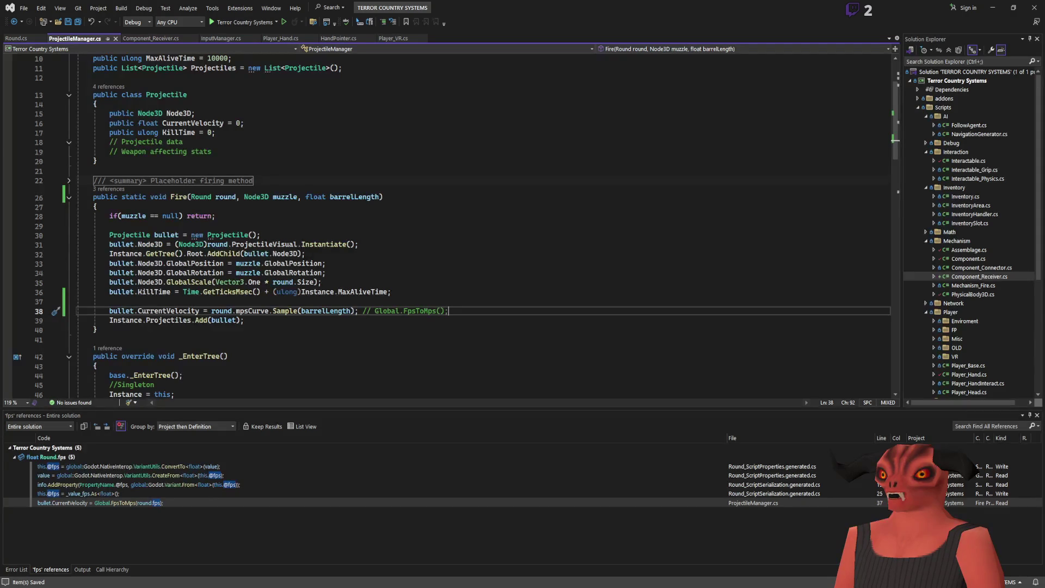
pyautogui.hotkey('alt', 'Tab')
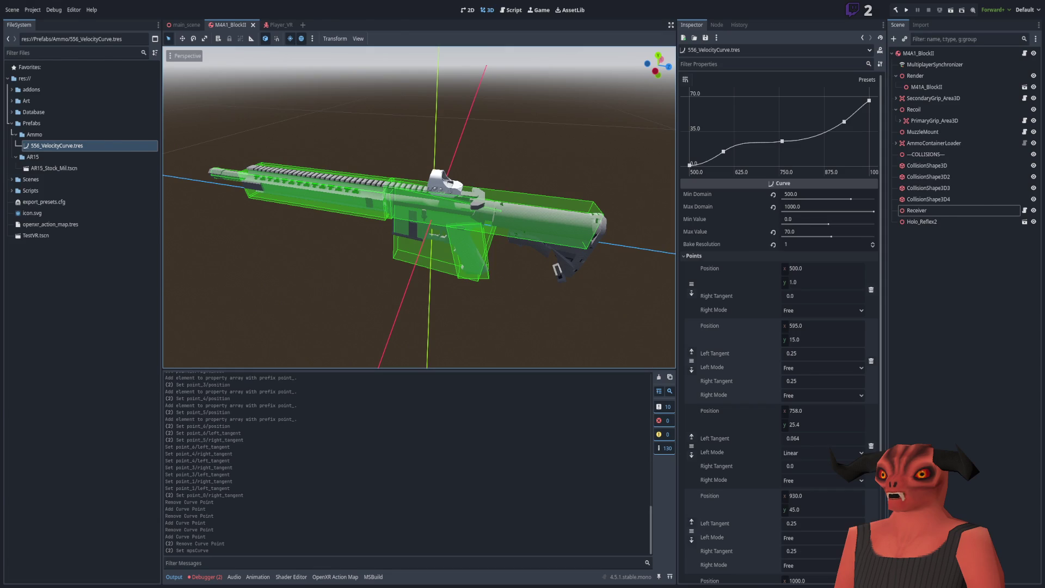
pyautogui.hotkey('alt', 'Tab')
pyautogui.hotkey('alt', 'Tab')
# Try a y of 2 for the first curve point, then restore it to 1.
pyautogui.click(808, 278)
pyautogui.write('2')
pyautogui.press('Return')
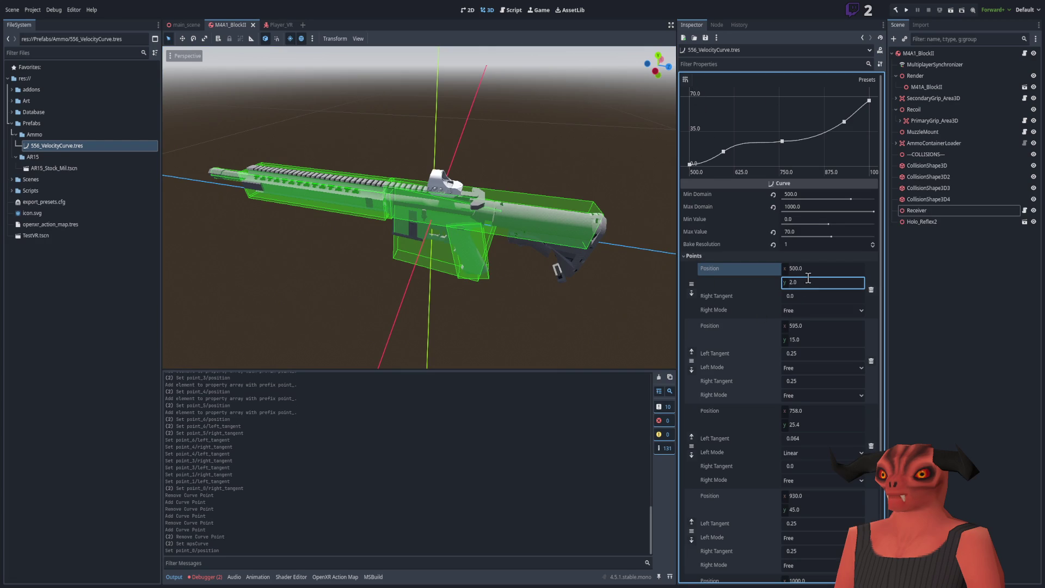
pyautogui.click(808, 279)
pyautogui.write('1')
pyautogui.press('Return')
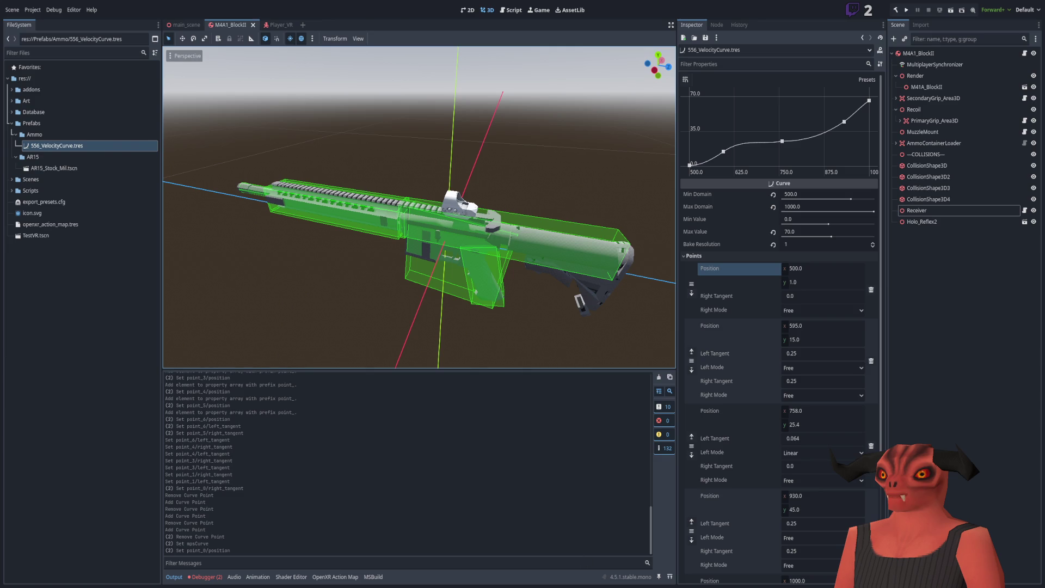
# Set the curve's Min Domain to 0.
pyautogui.hotkey('alt', 'Tab')
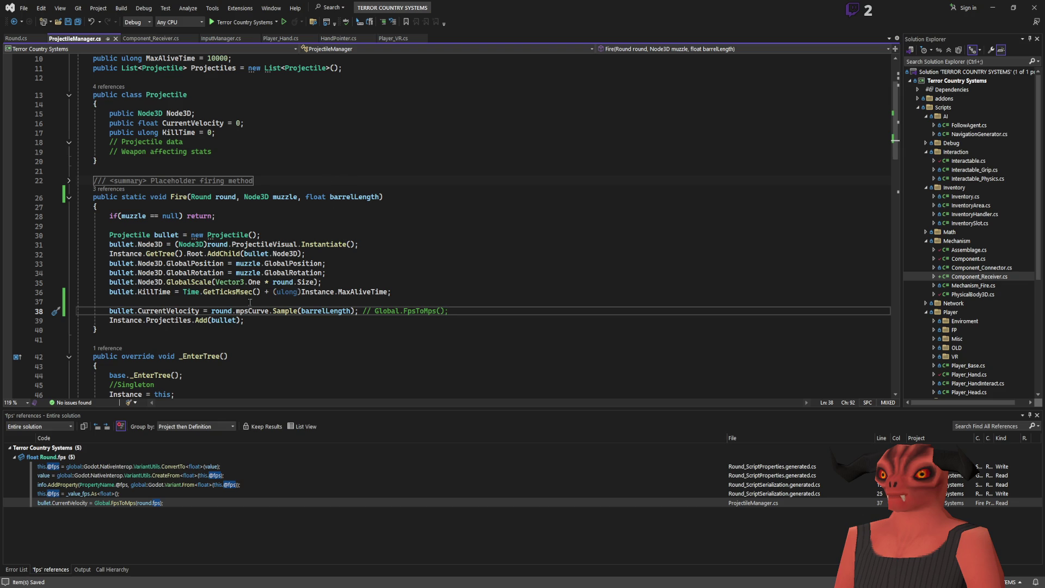
pyautogui.hotkey('alt', 'Tab')
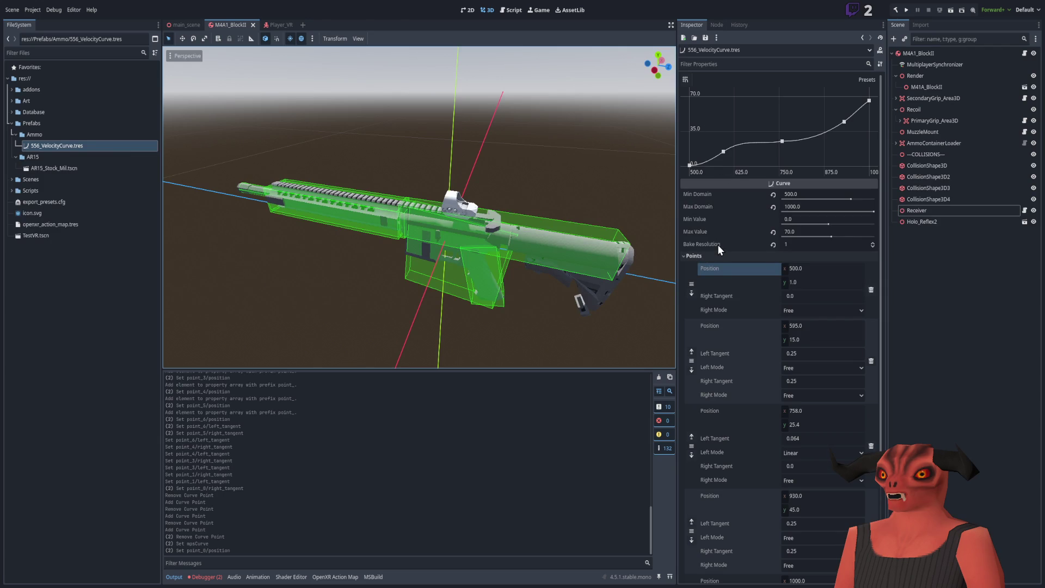
pyautogui.hotkey('alt', 'Tab')
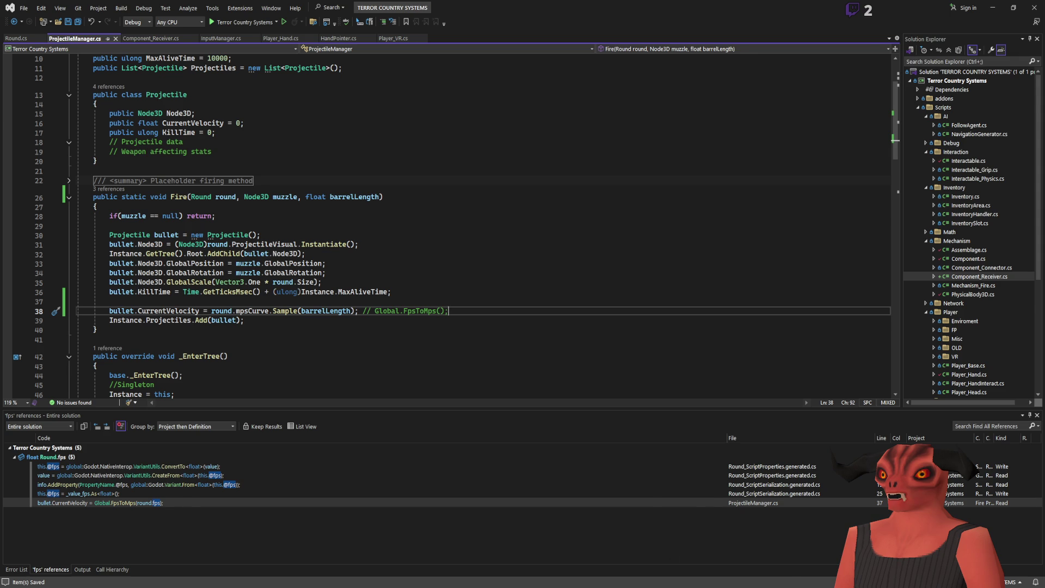
pyautogui.hotkey('alt', 'Tab')
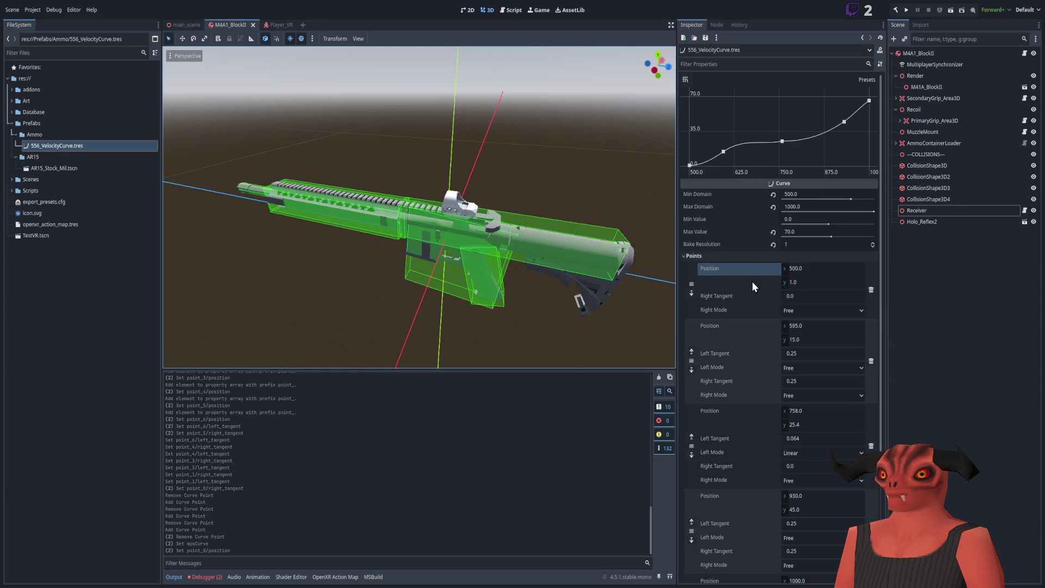
pyautogui.hotkey('alt', 'Tab')
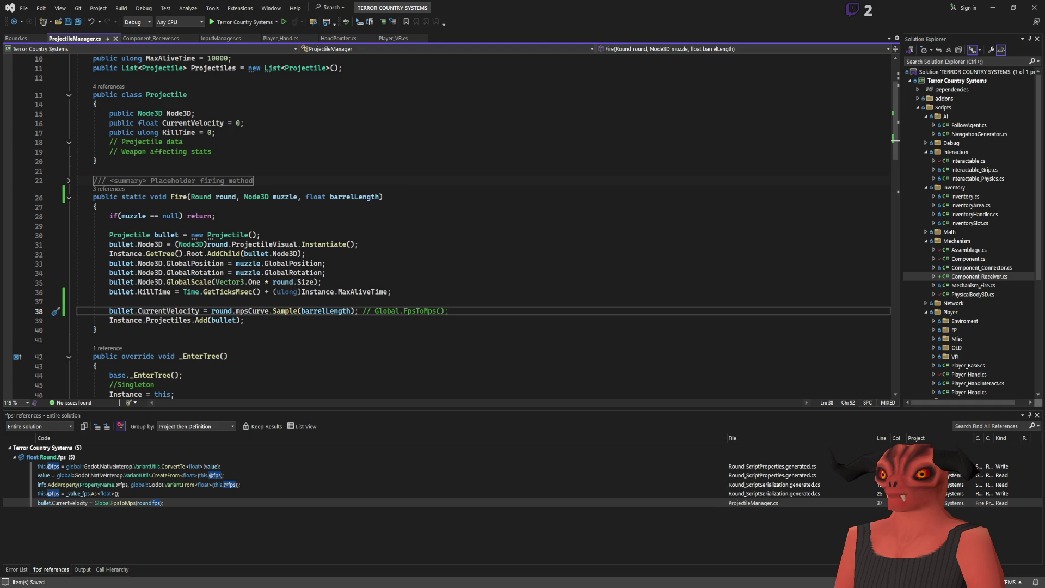
pyautogui.hotkey('alt', 'Tab')
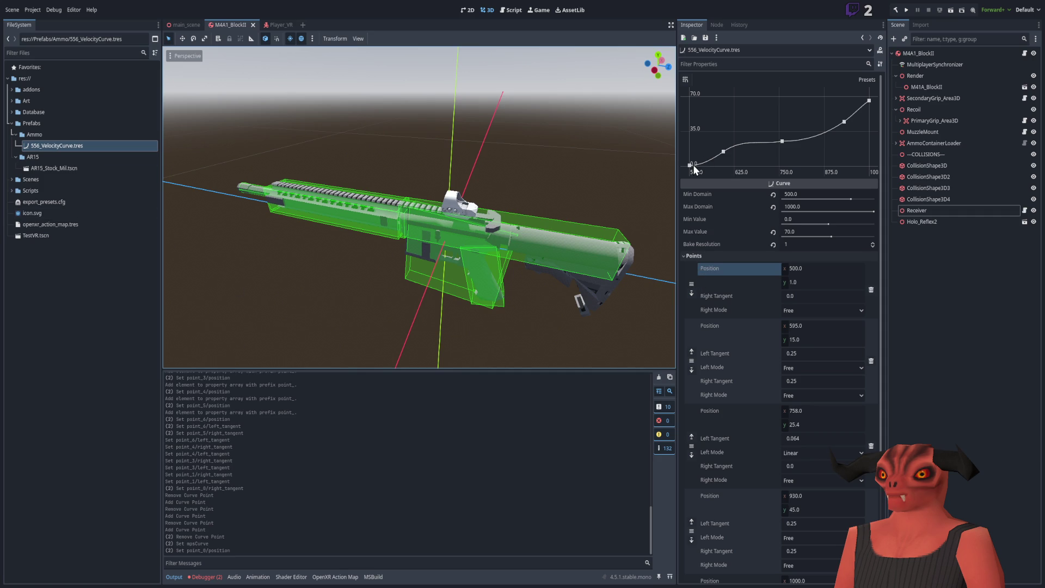
pyautogui.click(803, 194)
pyautogui.write('0')
pyautogui.press('Return')
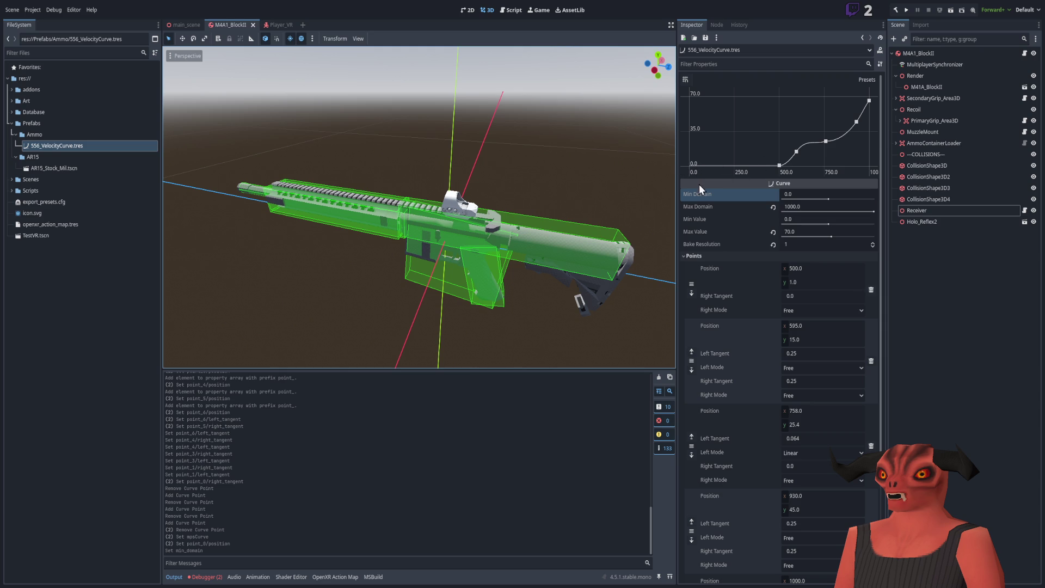
# Add a point at the curve's left end and set its position to x 0, y 0.
pyautogui.click(696, 163)
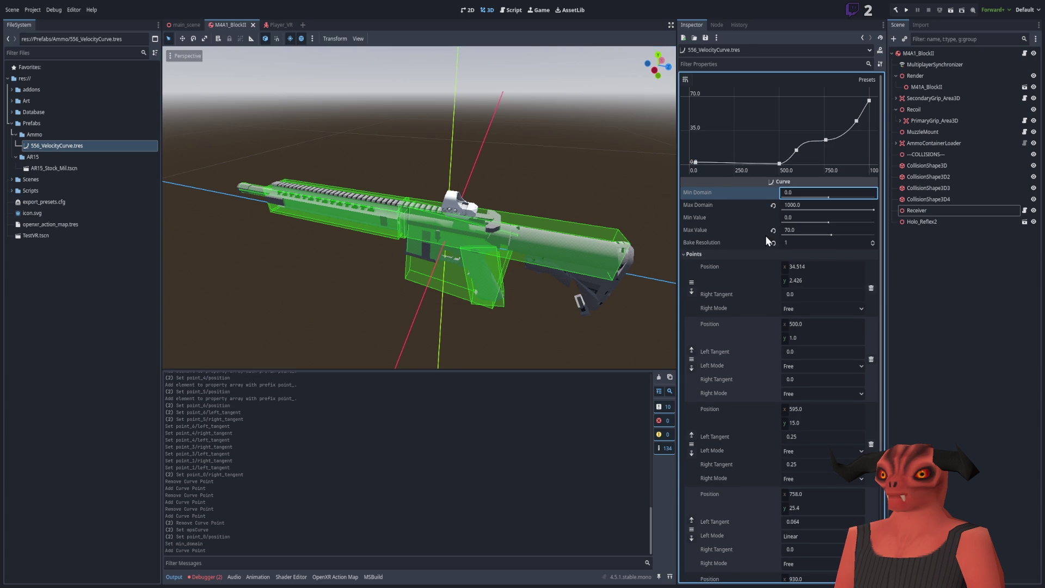
pyautogui.click(812, 266)
pyautogui.write('0')
pyautogui.press('Return')
pyautogui.click(808, 280)
pyautogui.write('0')
pyautogui.press('Return')
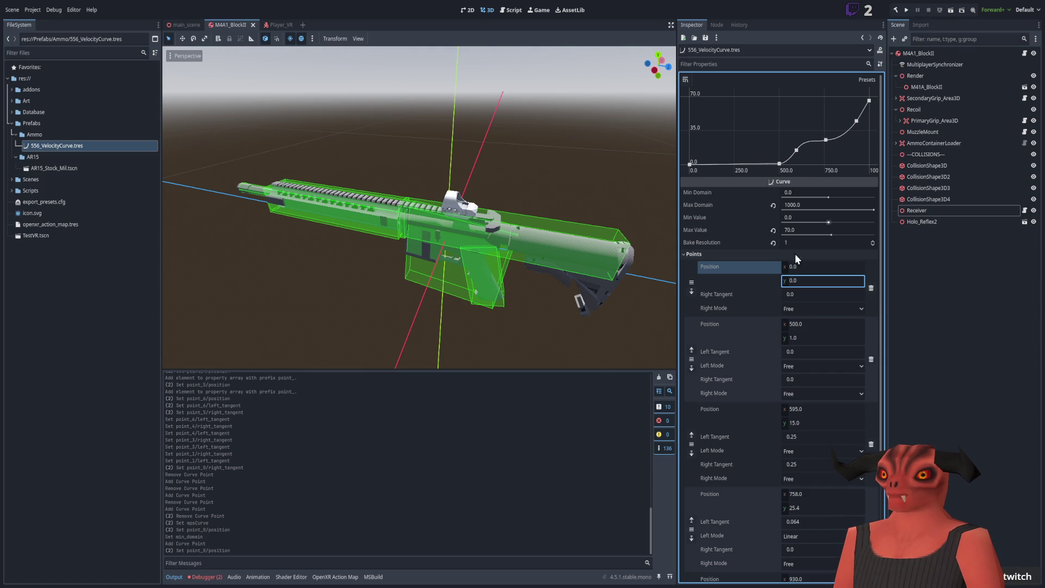
pyautogui.click(790, 204)
# Enter 1500 as the velocity curve's Max Domain.
pyautogui.write('1500')
pyautogui.press('Return')
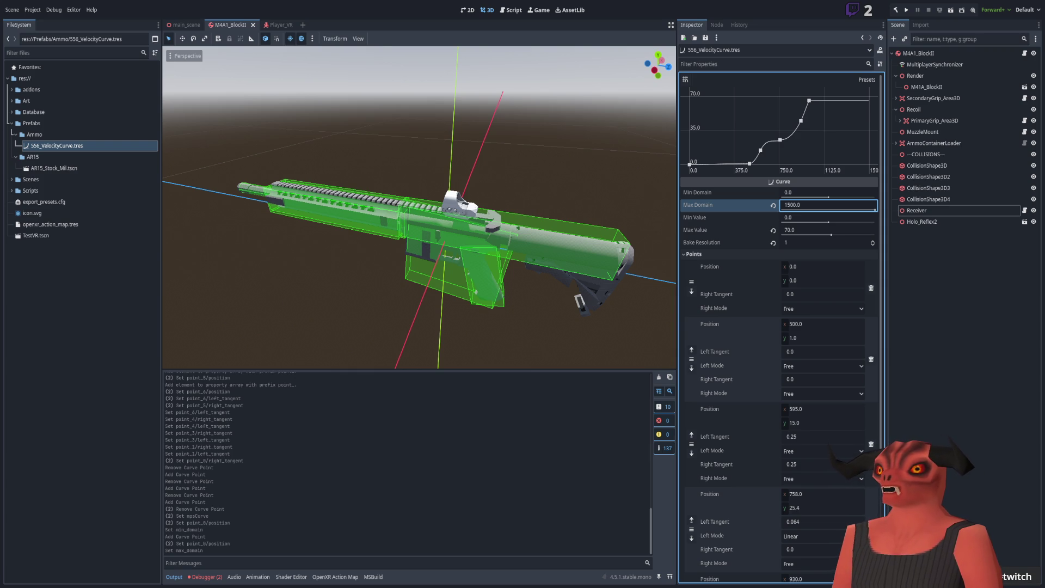
# Page to the last curve point and move it to x 1500, y 70.
pyautogui.moveTo(565, 278); pyautogui.dragTo(595, 285)
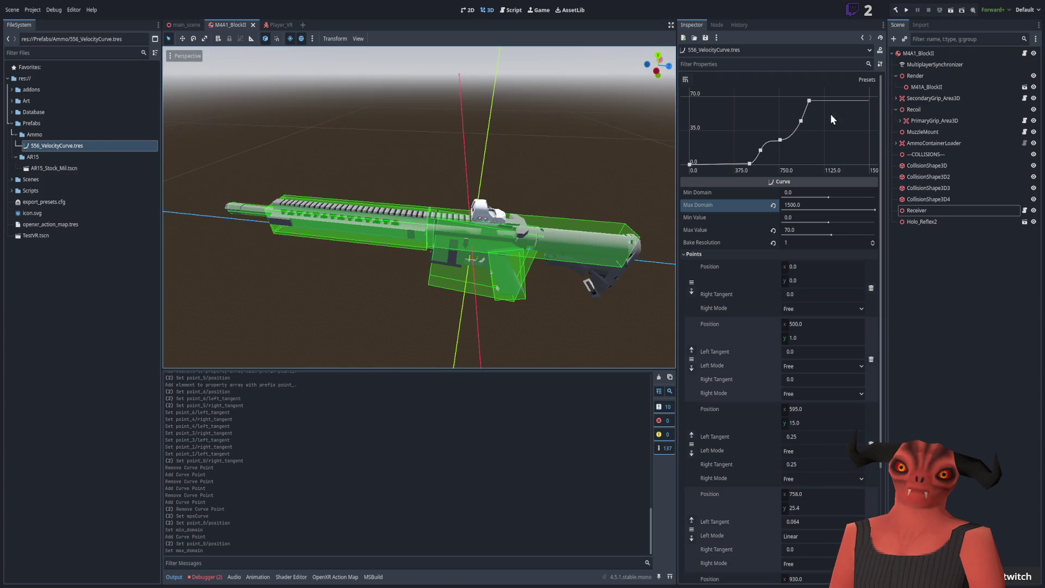
pyautogui.scroll(-5, 779, 442)
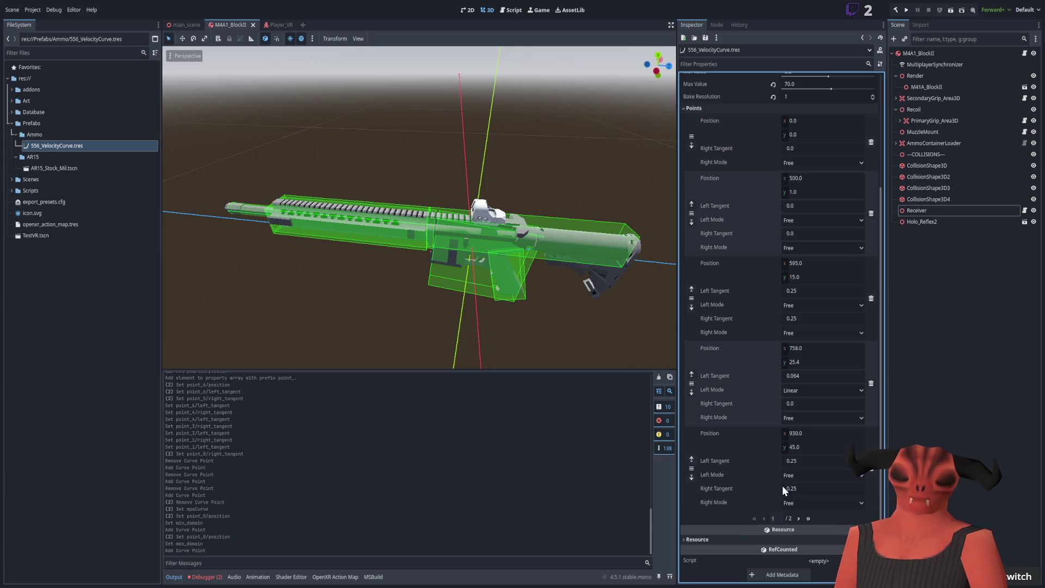
pyautogui.click(797, 518)
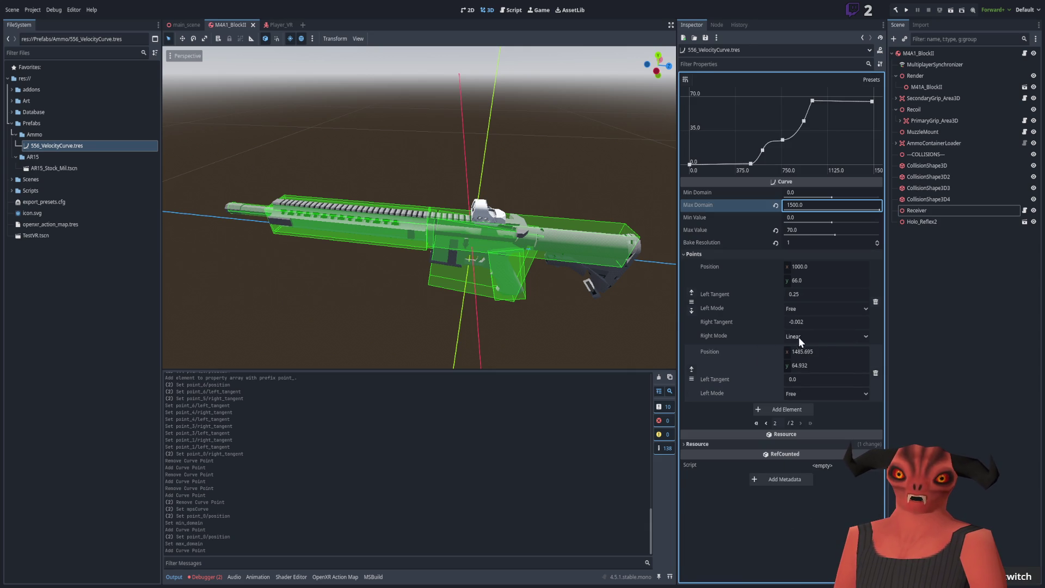
pyautogui.click(832, 353)
pyautogui.write('1500')
pyautogui.press('Return')
pyautogui.click(837, 364)
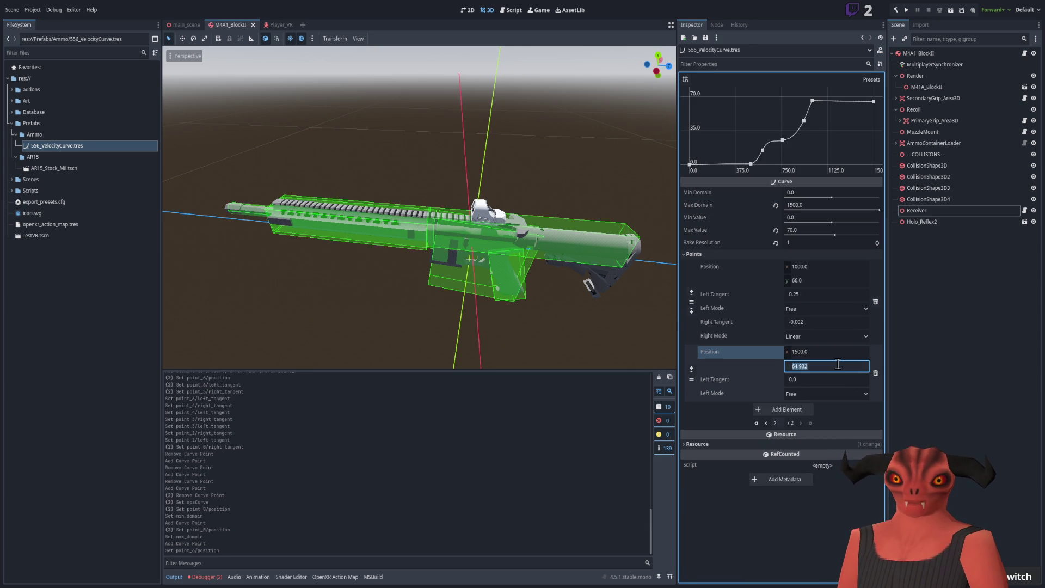
pyautogui.write('70')
pyautogui.press('Return')
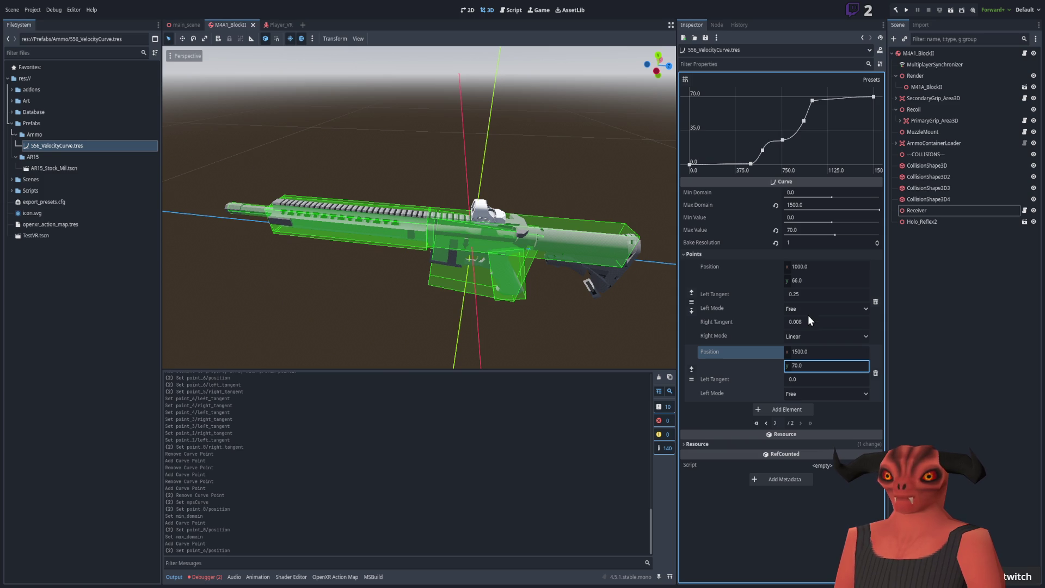
# Set the curve's Max Value to 100 and raise the last point's y to 100.
pyautogui.click(804, 229)
pyautogui.write('100')
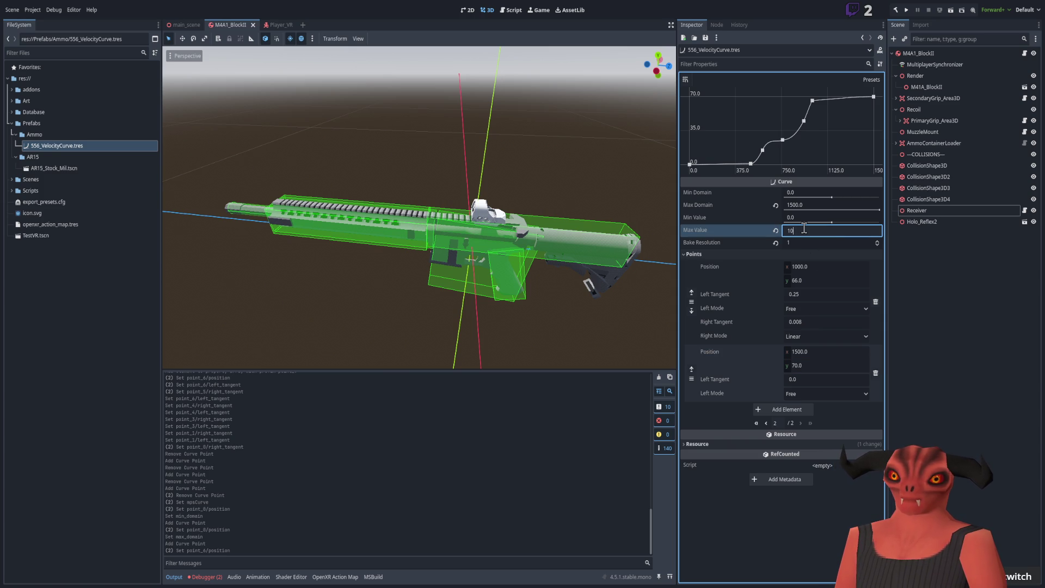
pyautogui.press('Return')
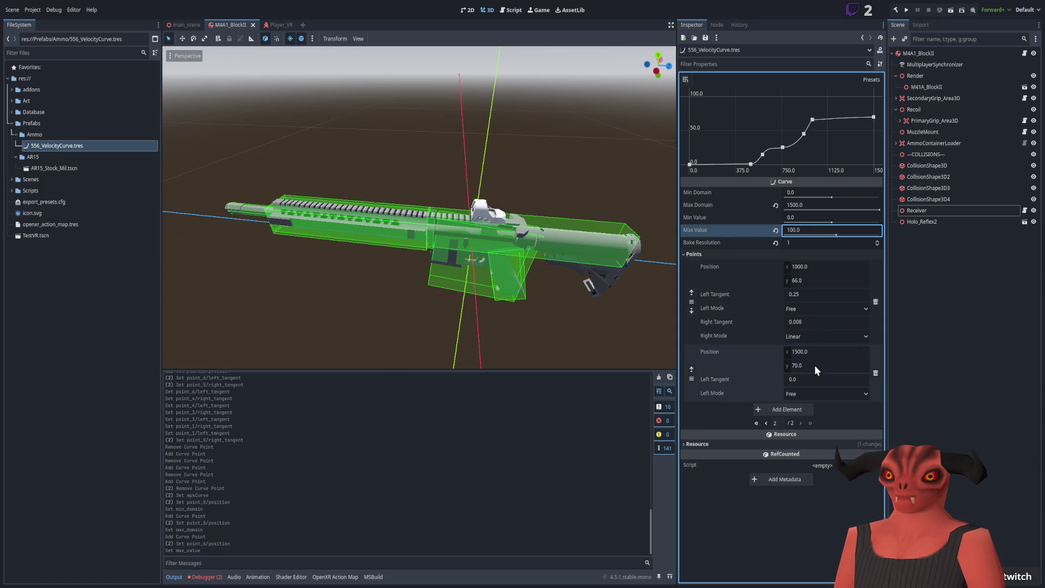
pyautogui.click(814, 364)
pyautogui.write('100')
pyautogui.press('Return')
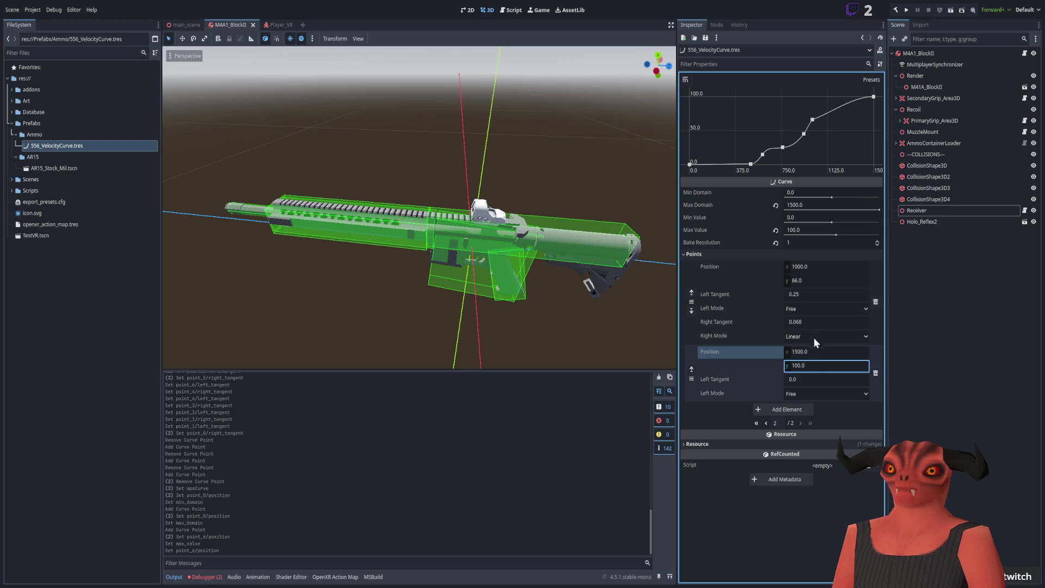
# Try left tangents of 0.5, 0.25, -0.25 and -0.1 on the last point.
pyautogui.click(808, 375)
pyautogui.write('0.5')
pyautogui.press('Return')
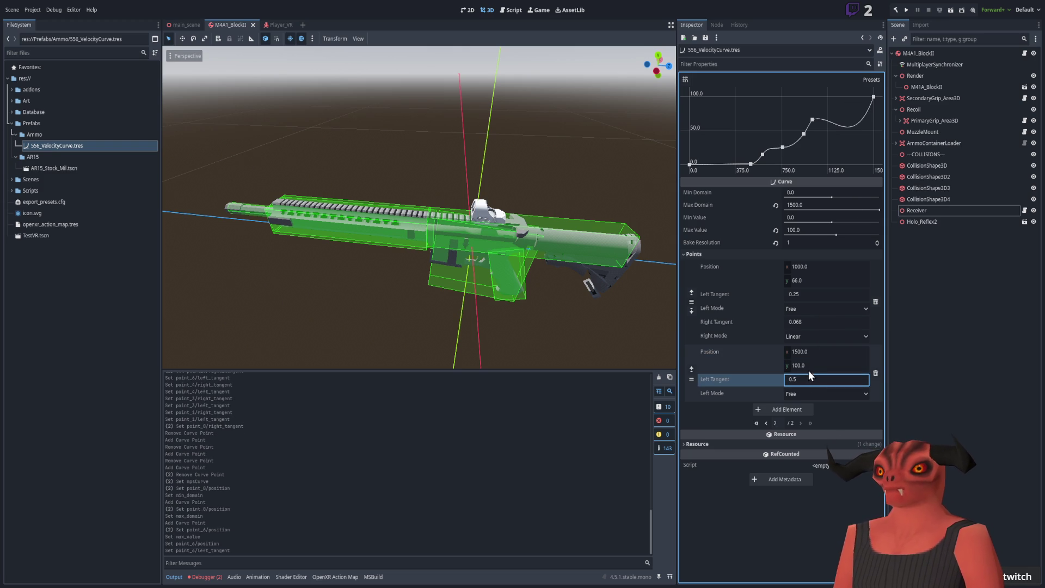
pyautogui.write('0.25')
pyautogui.press('Return')
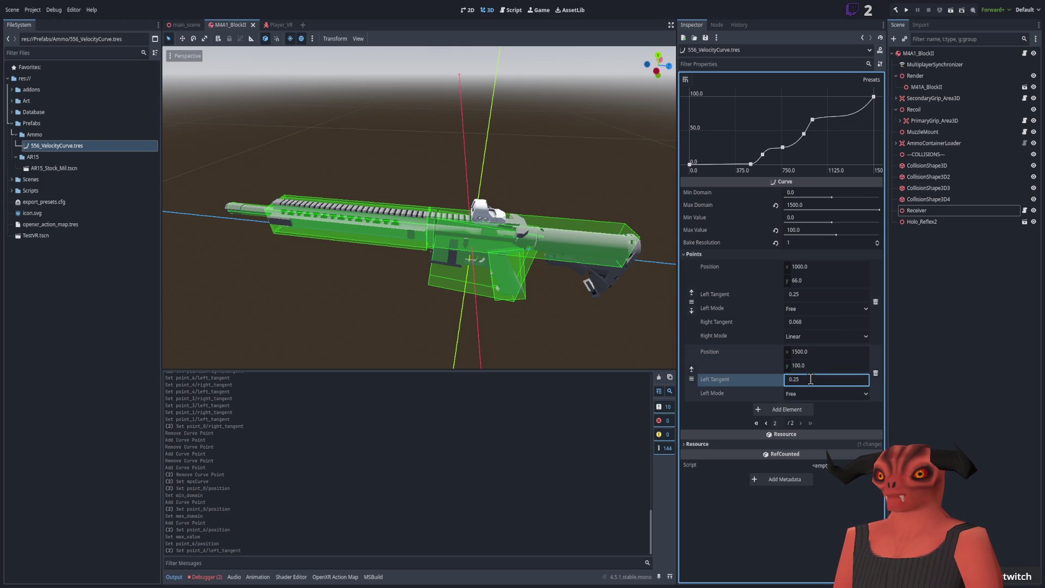
pyautogui.click(811, 384)
pyautogui.write('-0.25')
pyautogui.press('Return')
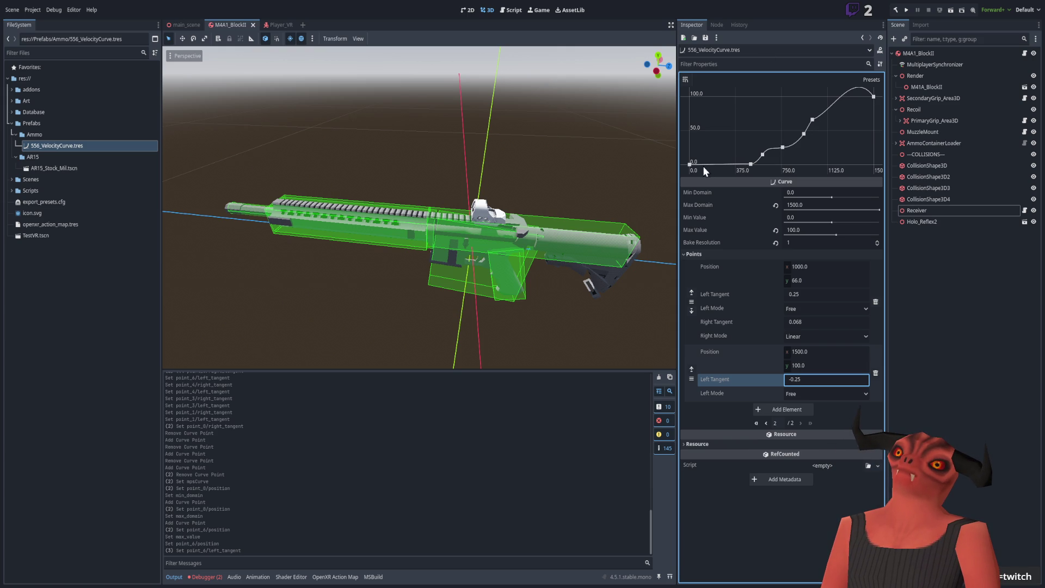
pyautogui.click(814, 380)
pyautogui.write('-.1')
pyautogui.press('Return')
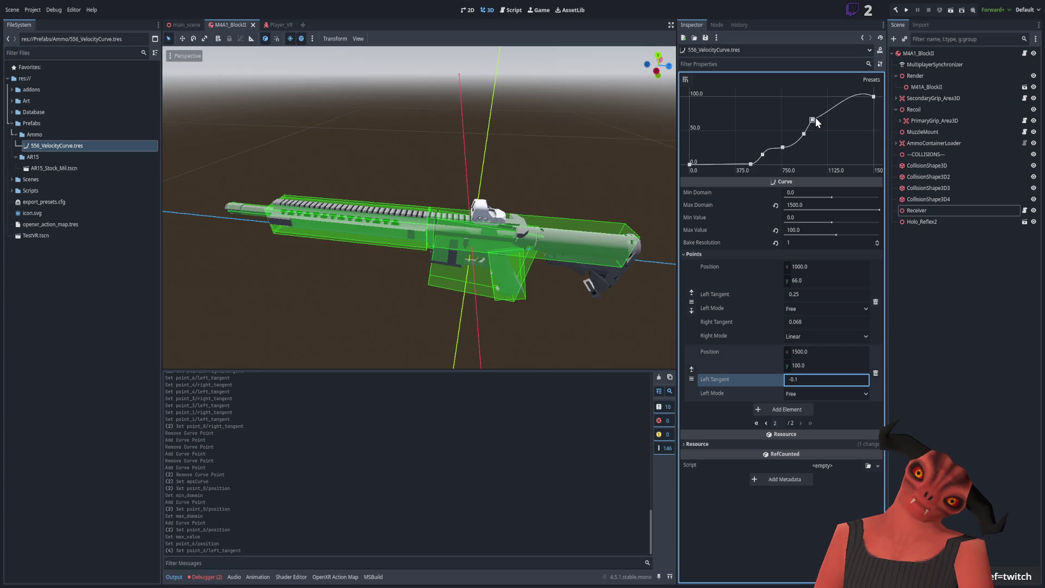
# Give the 1000 point a 0.25 right tangent and flatten the last point's left tangent to 0.
pyautogui.click(816, 324)
pyautogui.write('.25')
pyautogui.press('Return')
pyautogui.click(810, 375)
pyautogui.write('0')
pyautogui.press('Return')
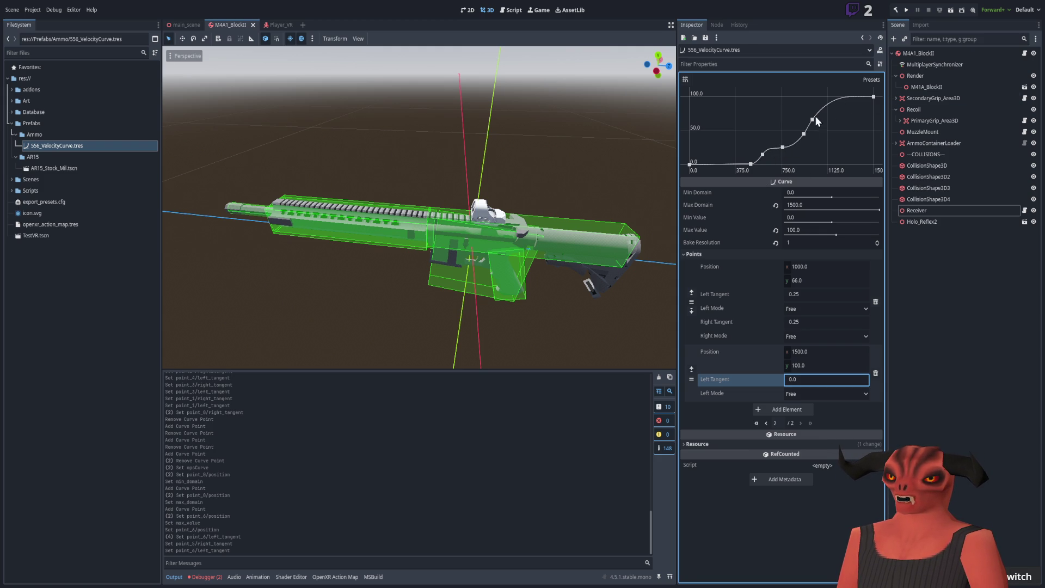
# Re-enter 0.25 as the last point's left tangent, then clear it again.
pyautogui.doubleClick(813, 380)
pyautogui.press('BackSpace')
pyautogui.write('0.25')
pyautogui.press('Return')
pyautogui.hotkey('ctrl', 'a')
pyautogui.write('0.25')
pyautogui.press('Return')
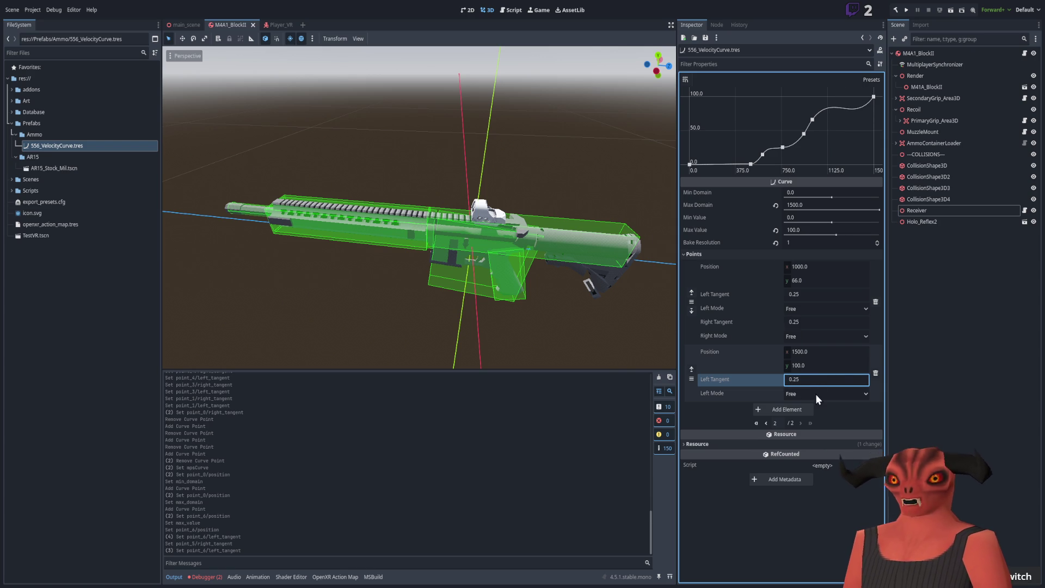
pyautogui.doubleClick(807, 379)
pyautogui.press('BackSpace')
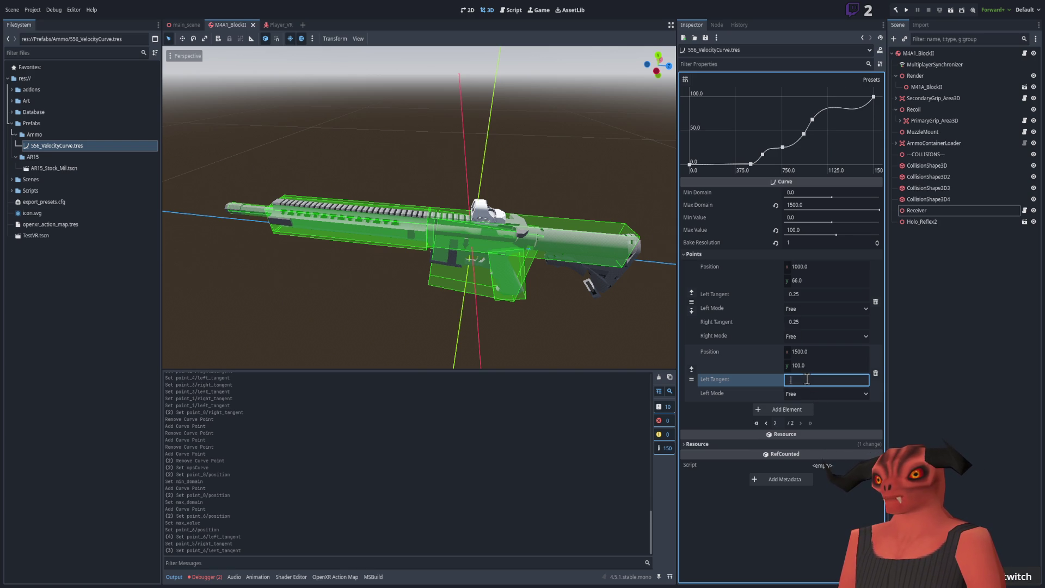
pyautogui.write('2')
pyautogui.press('Return')
# Settle the last point's left tangent at 0.15, then switch to Visual Studio.
pyautogui.doubleClick(806, 379)
pyautogui.write('.1')
pyautogui.press('Return')
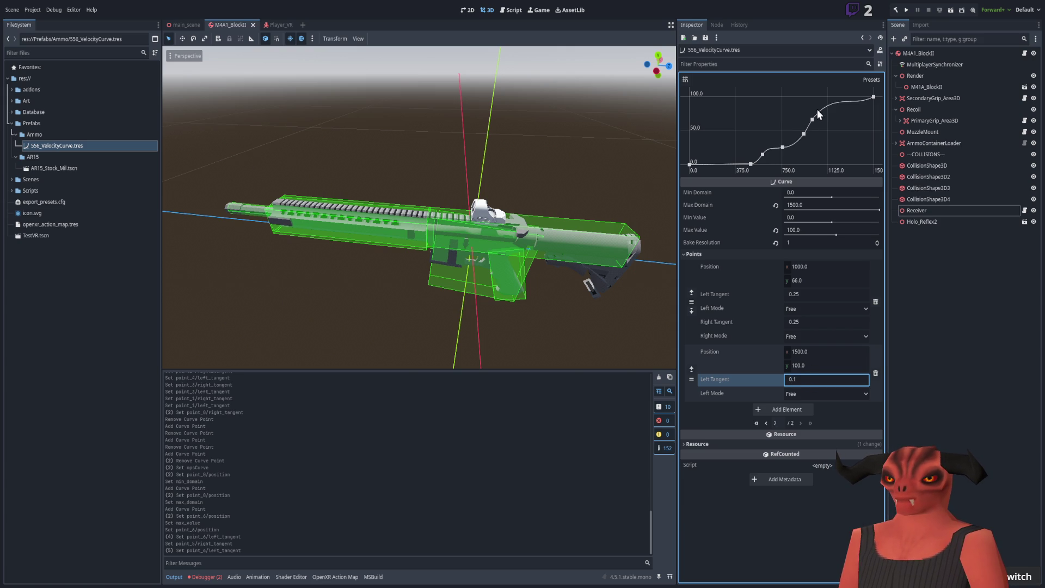
pyautogui.doubleClick(806, 379)
pyautogui.write('.2')
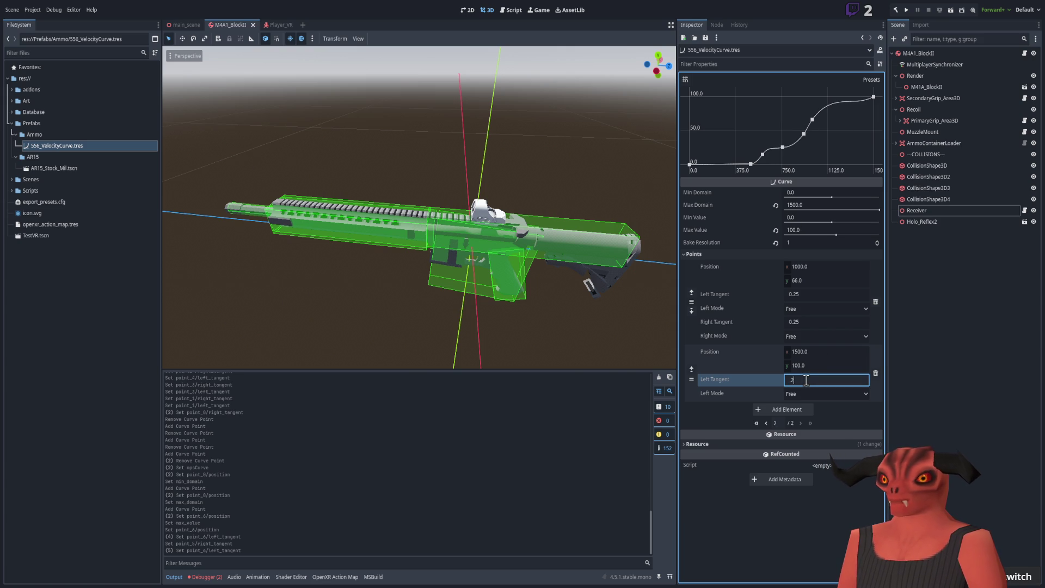
pyautogui.press('BackSpace')
pyautogui.write('15')
pyautogui.press('Return')
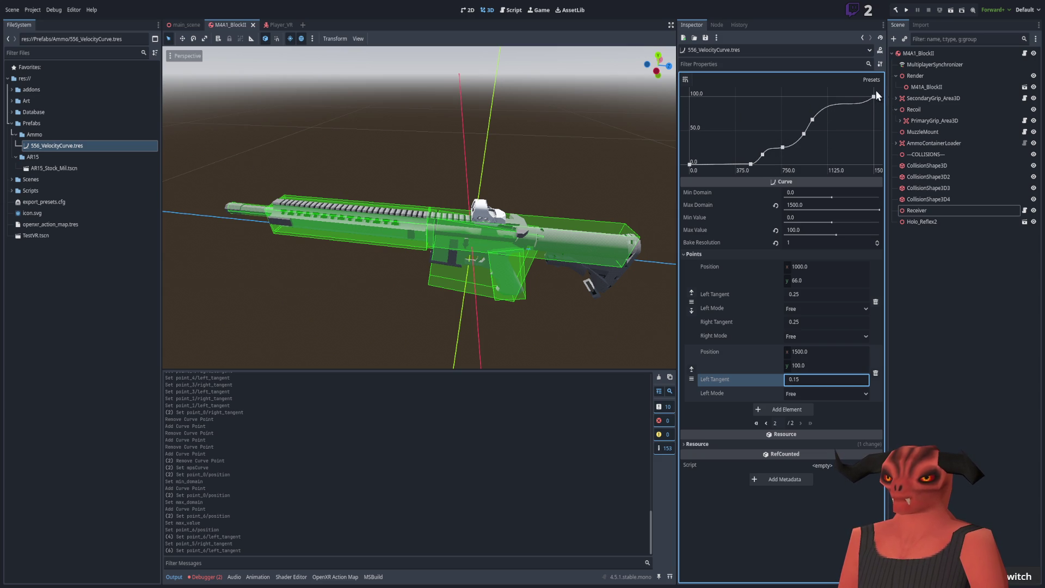
pyautogui.press('Return')
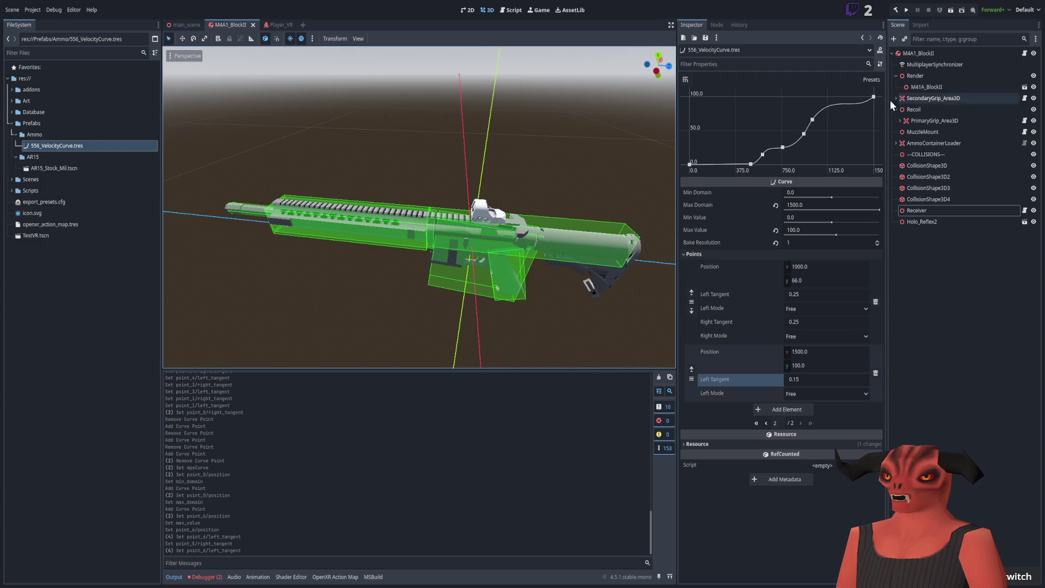
pyautogui.moveTo(445, 100); pyautogui.dragTo(359, 139)
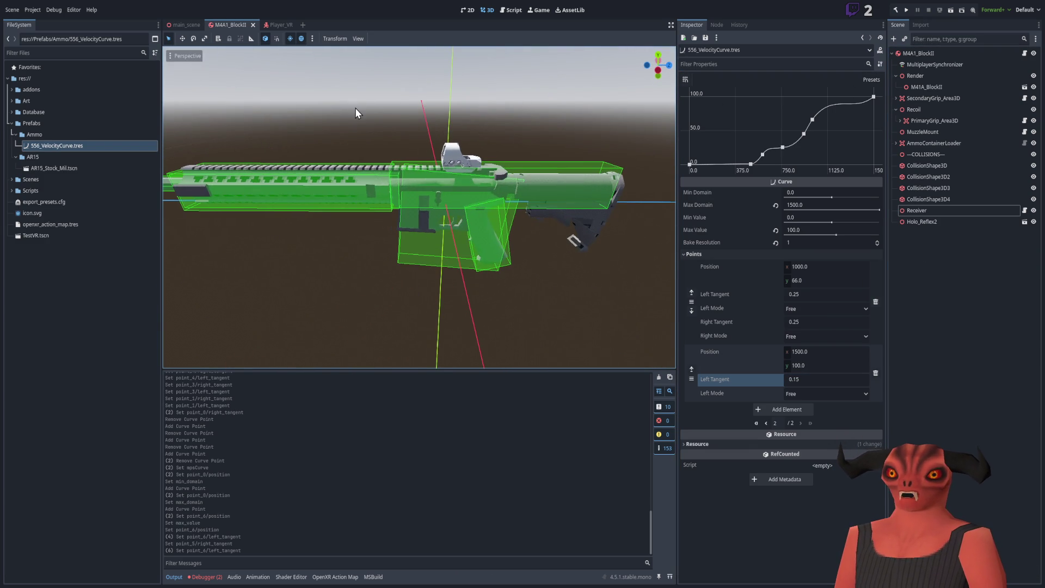
pyautogui.moveTo(190, 26)
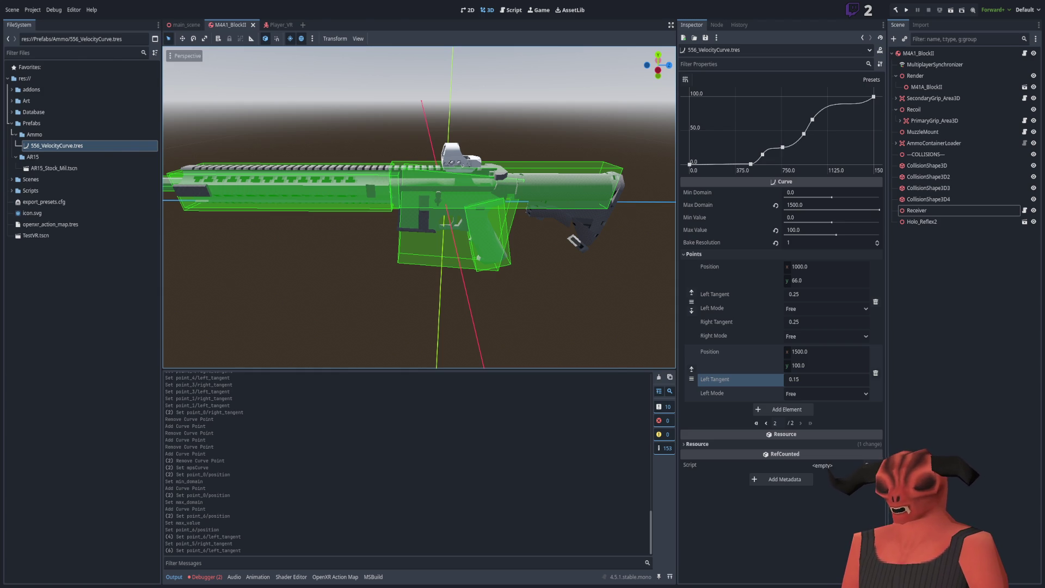
pyautogui.hotkey('alt', 'Tab')
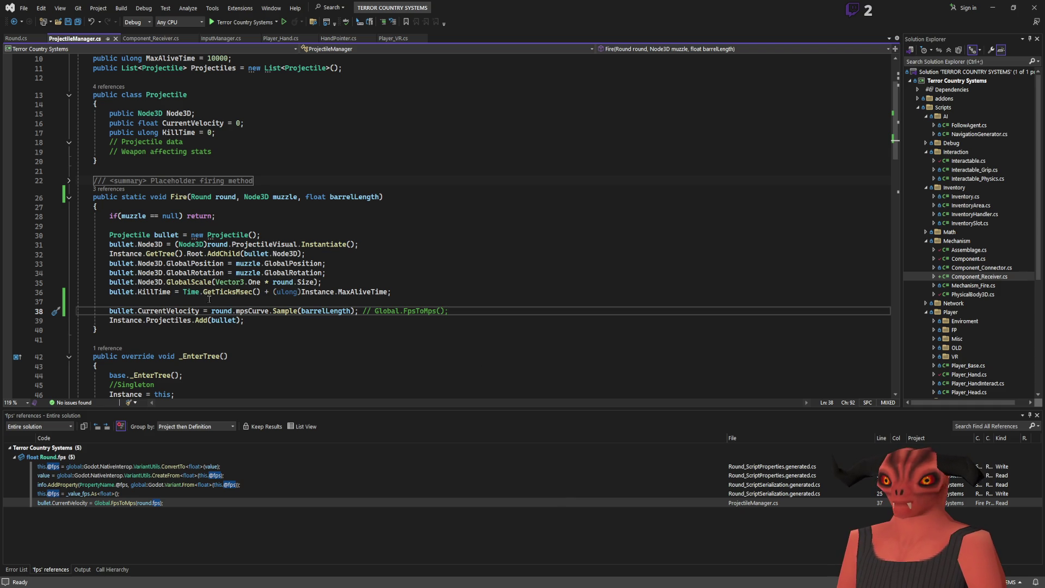
# Add GD.Print(bullet.CurrentVelocity); to ProjectileManager.Fire and save the file.
pyautogui.press('Return')
pyautogui.write('DebugDraw.')
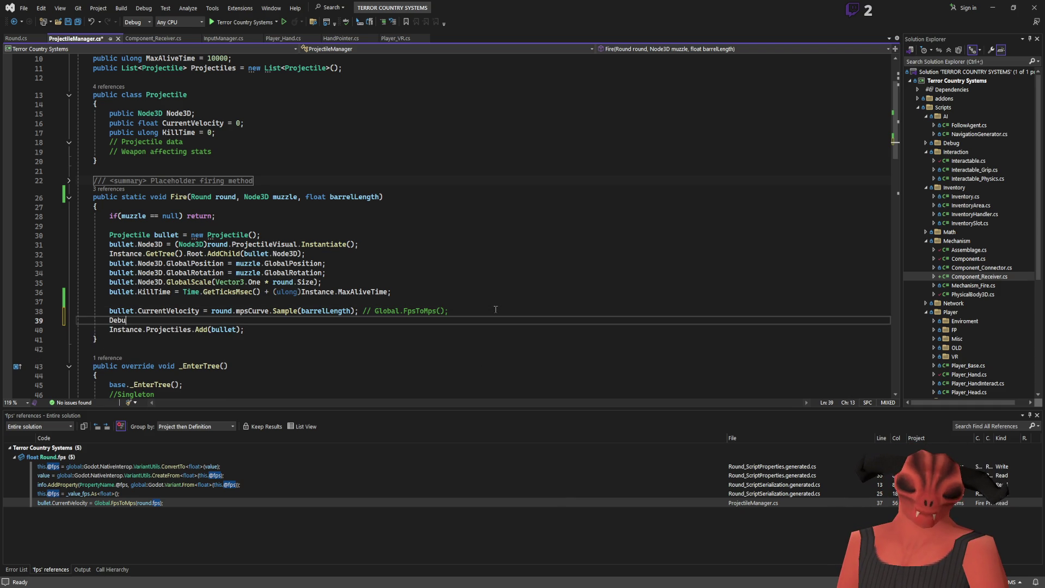
pyautogui.hotkey('ctrl', 'BackSpace')
pyautogui.hotkey('ctrl', 'BackSpace')
pyautogui.write('G')
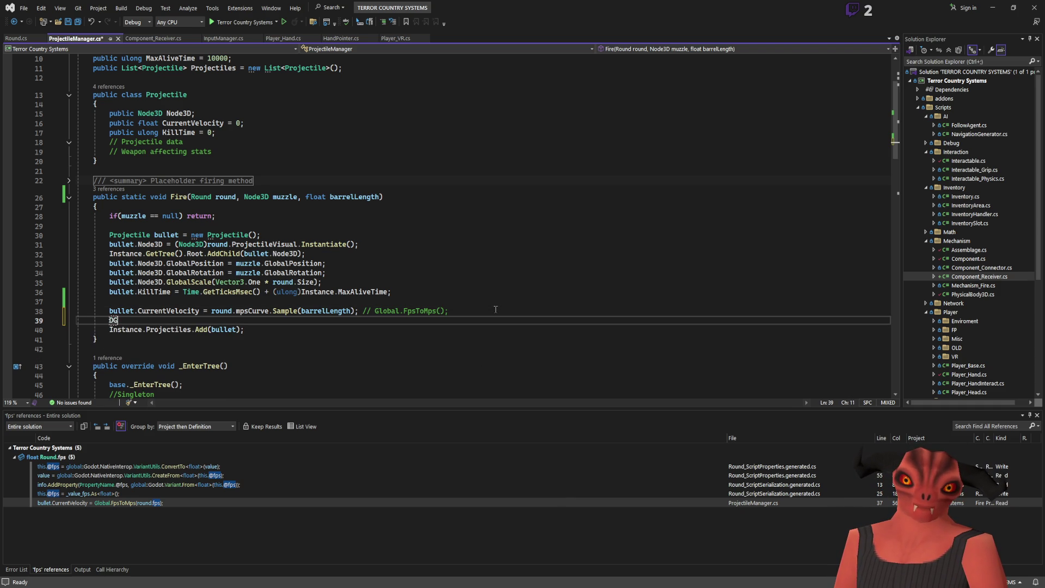
pyautogui.write('D.Print();')
pyautogui.press('Left')
pyautogui.moveTo(199, 311)
pyautogui.mouseDown()
pyautogui.moveTo(85, 310)
pyautogui.moveTo(199, 310)
pyautogui.mouseUp()
pyautogui.click(272, 302)
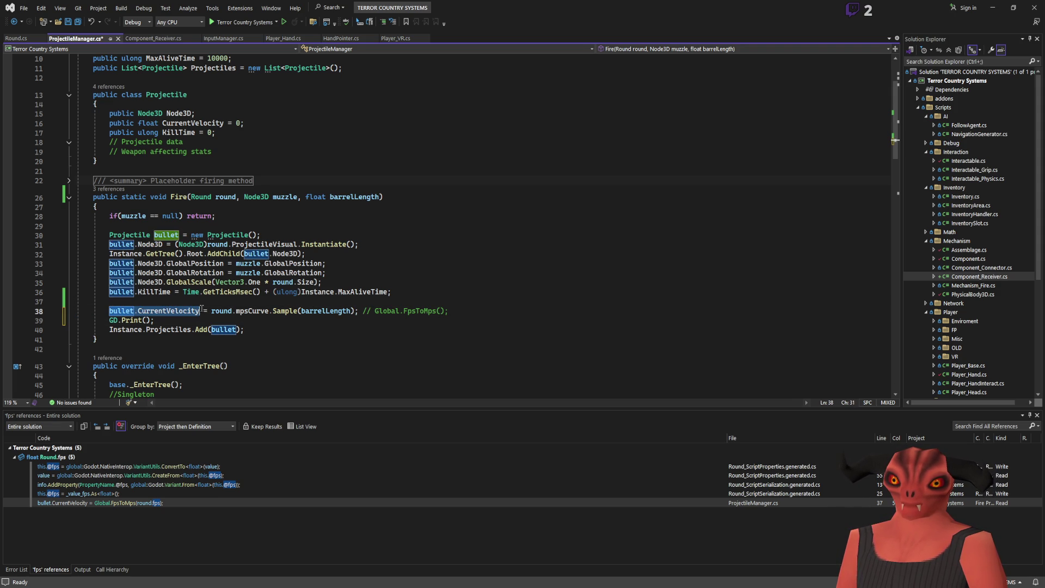
pyautogui.hotkey('ctrl', 'c')
pyautogui.click(150, 320)
pyautogui.hotkey('ctrl', 'v')
pyautogui.click(276, 319)
pyautogui.hotkey('ctrl', 's')
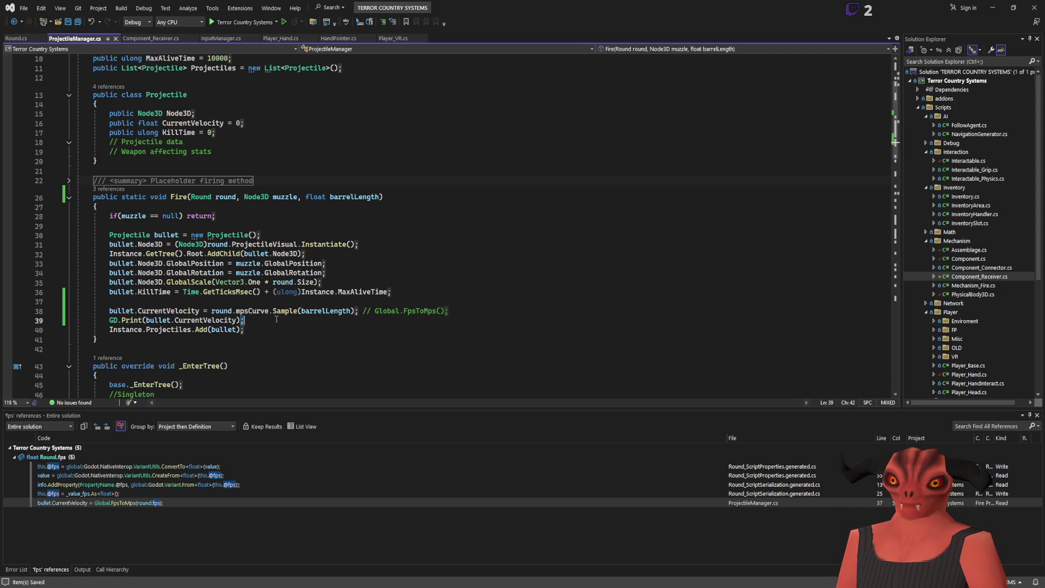
# Pass barrelLength as Fire's third argument in Component_Receiver, rename it BarrelLength, and run the game.
pyautogui.hotkey('alt', 'Tab')
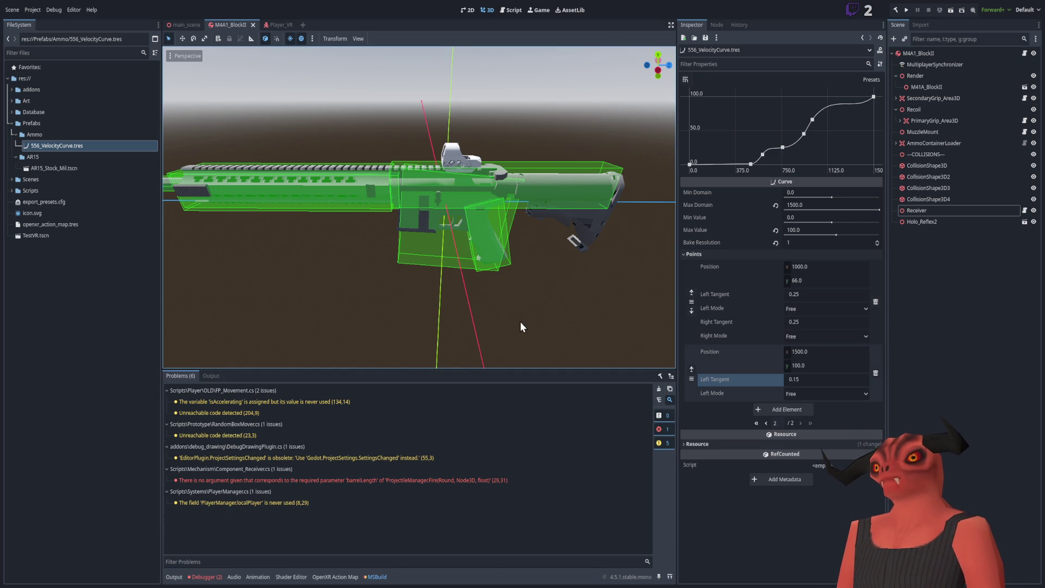
pyautogui.doubleClick(420, 480)
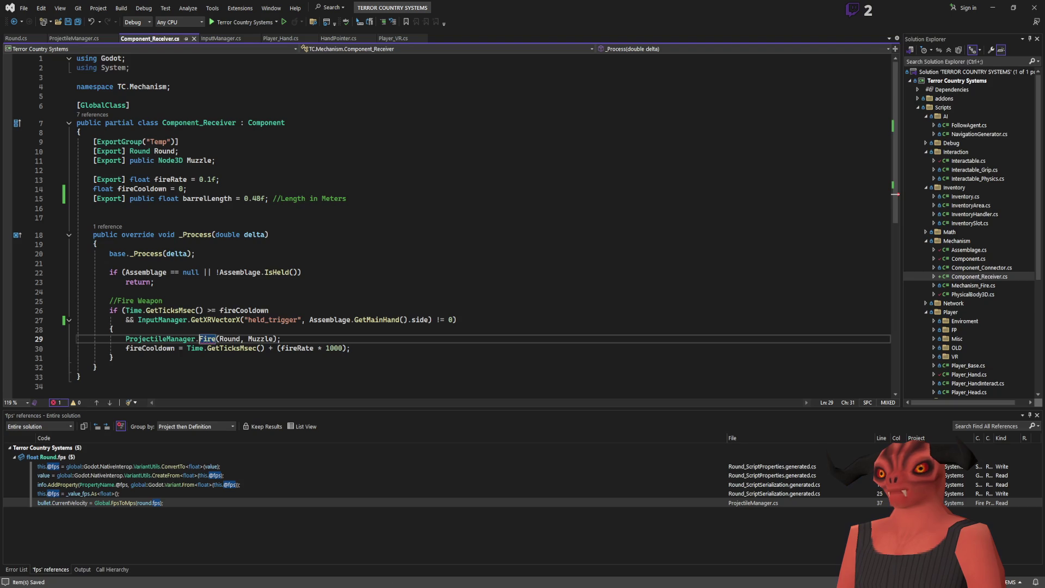
pyautogui.click(277, 338)
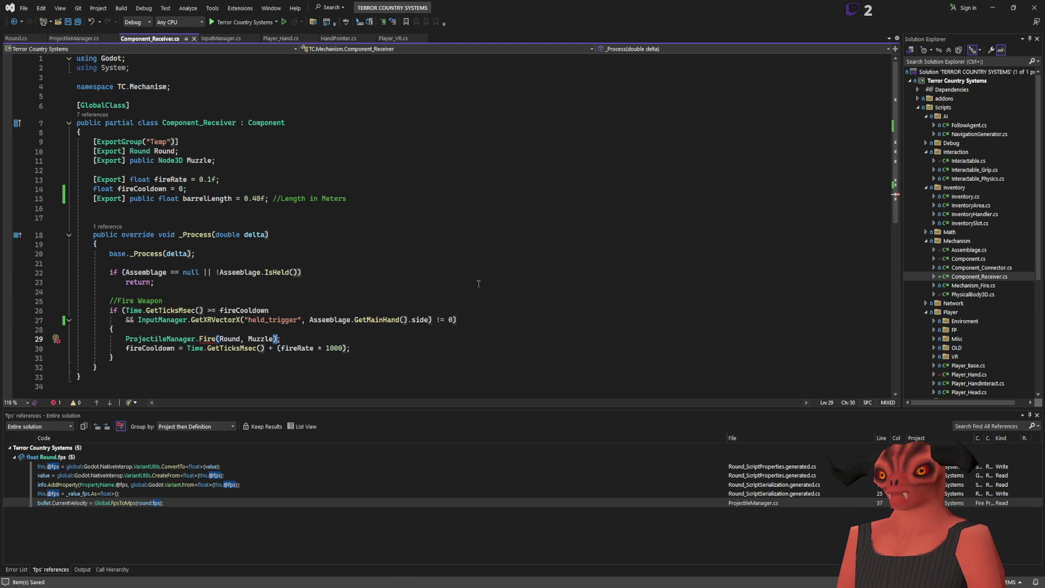
pyautogui.write(', barre')
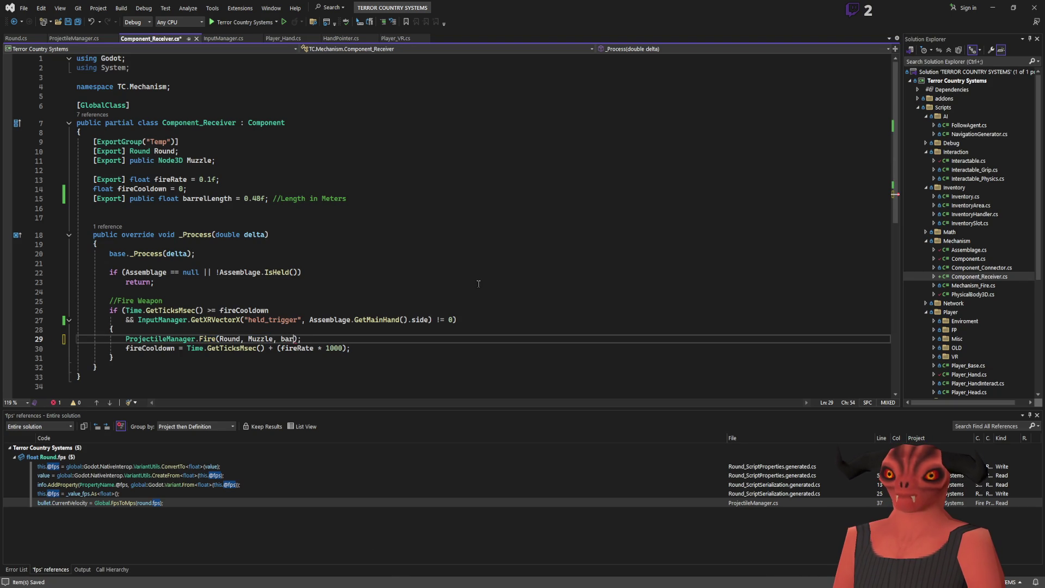
pyautogui.press('Tab')
pyautogui.click(236, 198)
pyautogui.hotkey('ctrl', 'r')
pyautogui.hotkey('ctrl', 'r')
pyautogui.write('BarrelLength')
pyautogui.press('Return')
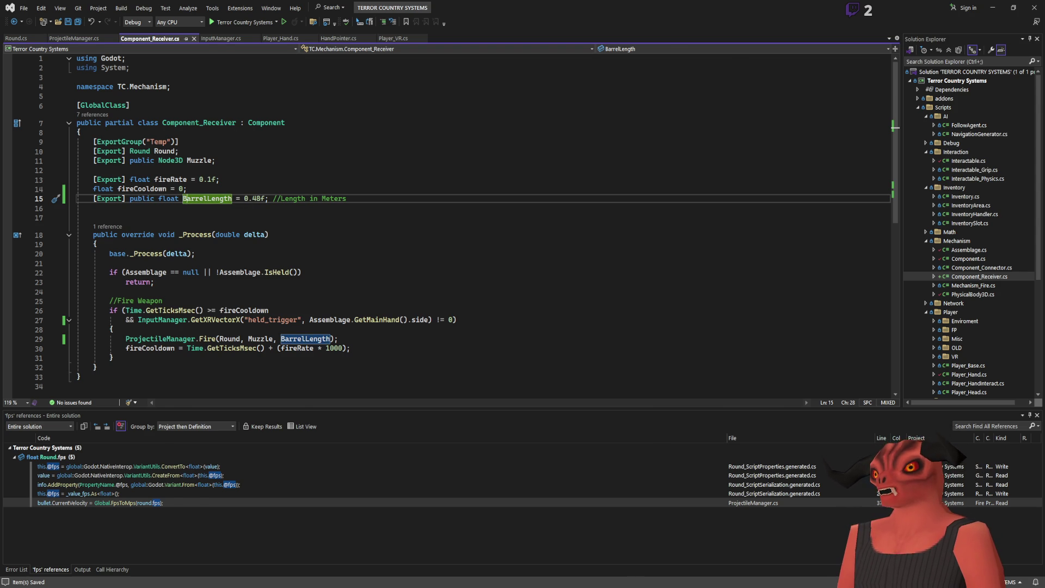
pyautogui.hotkey('alt', 'Tab')
pyautogui.click(907, 10)
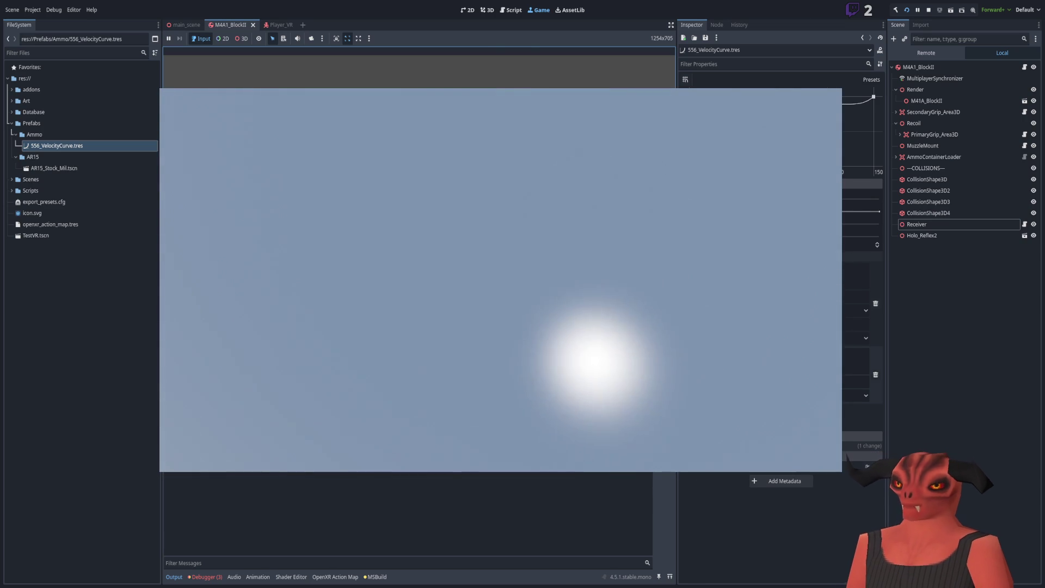
# Stop the game and return to the M4A1_BlockII rifle scene.
pyautogui.press('F8')
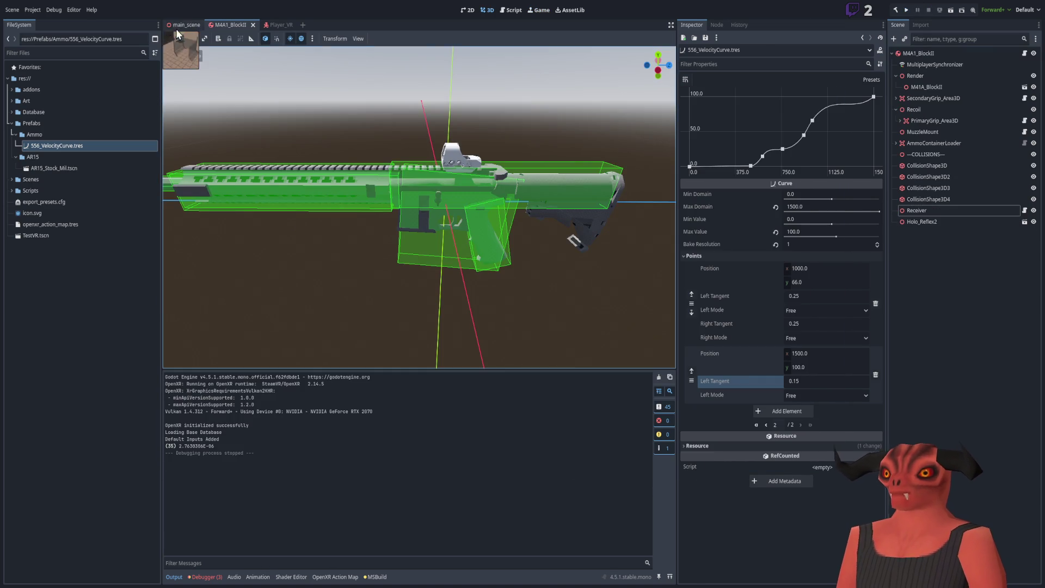
pyautogui.click(173, 25)
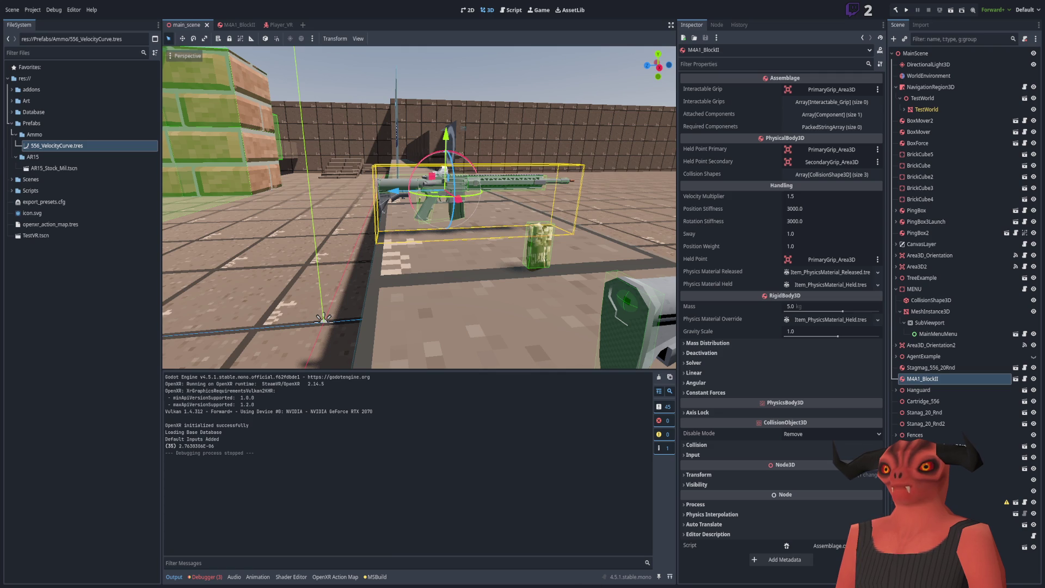
pyautogui.click(1001, 566)
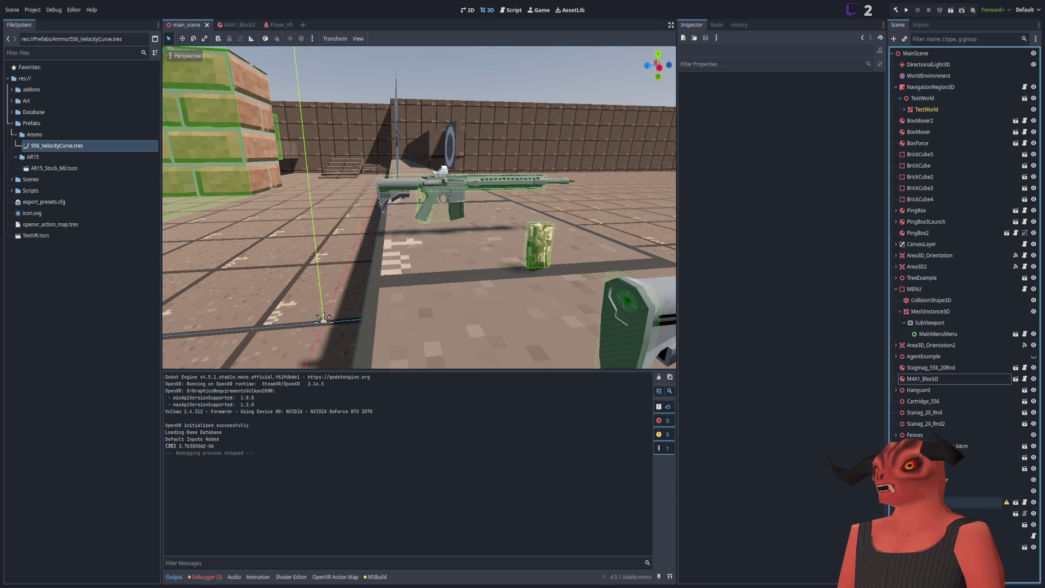
pyautogui.click(234, 25)
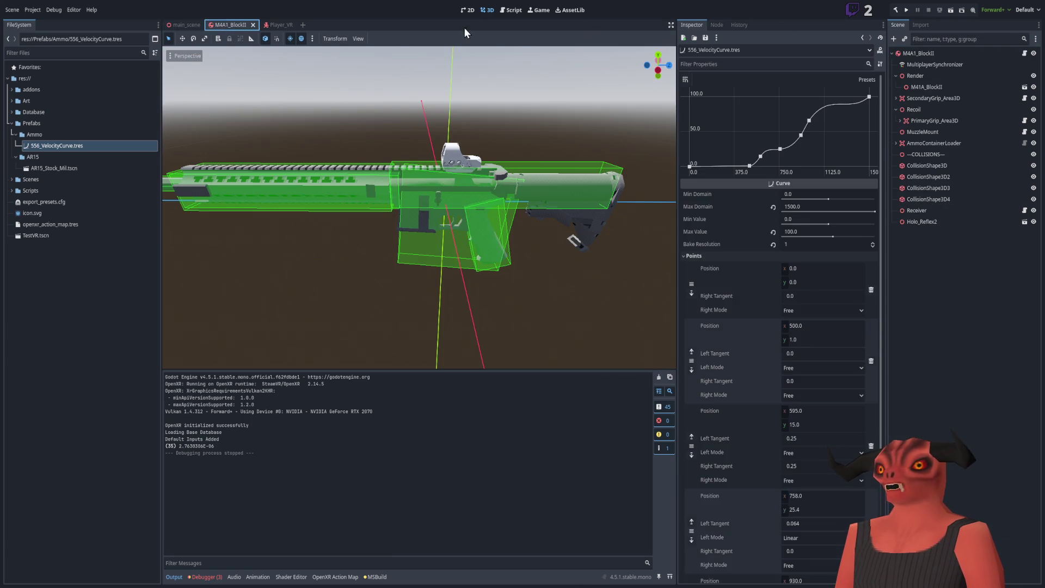
# Inspect the Receiver's 556.tres round and its Mps Curve, then go back to the code.
pyautogui.click(925, 213)
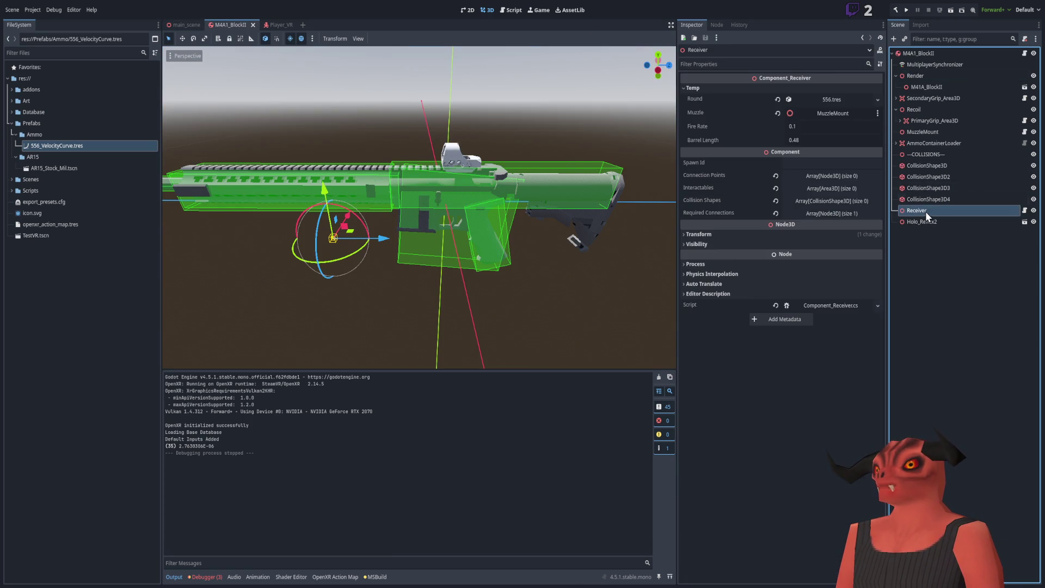
pyautogui.click(826, 102)
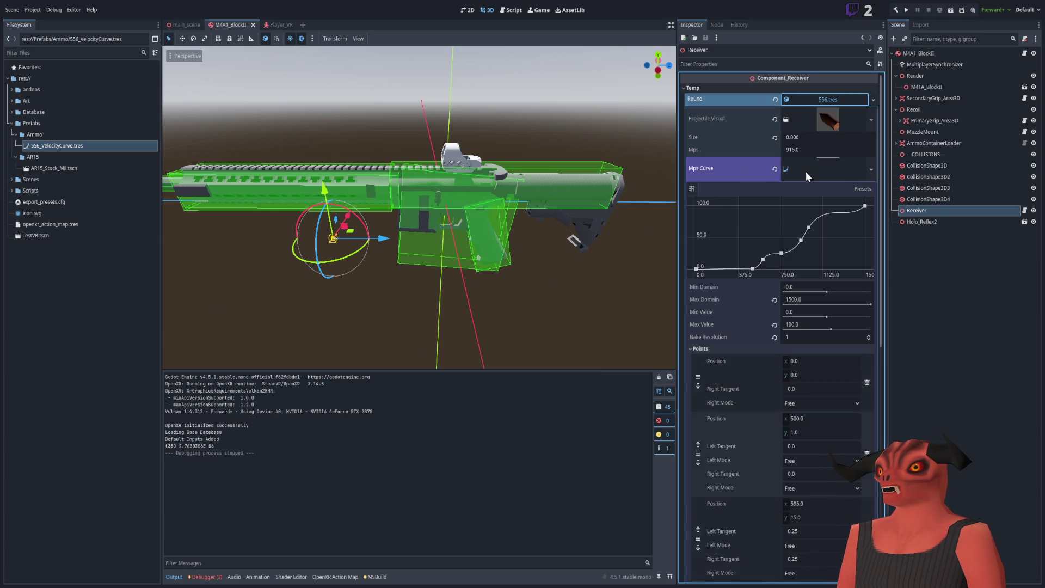
pyautogui.click(839, 170)
pyautogui.click(839, 172)
pyautogui.click(840, 173)
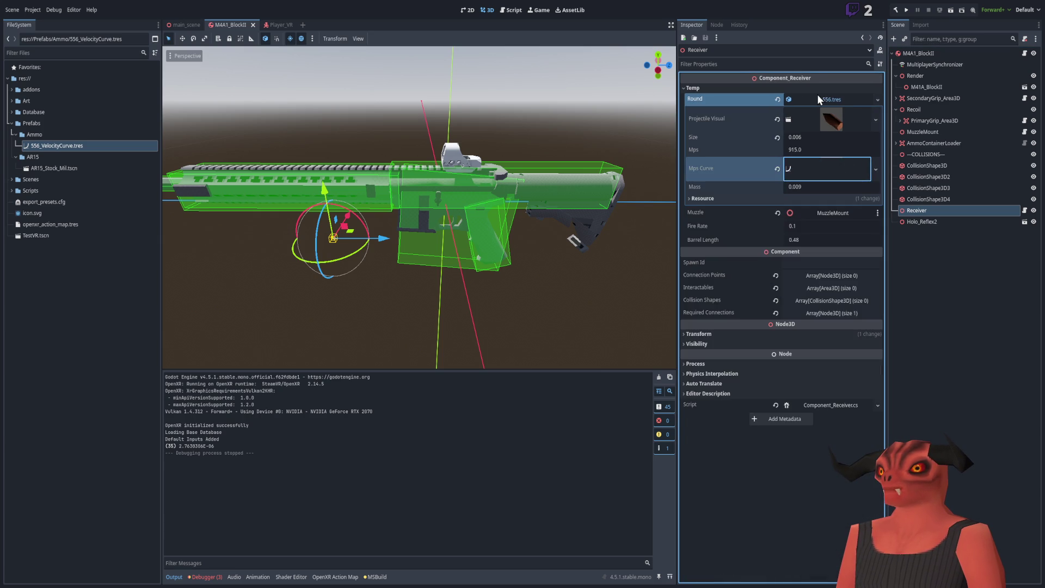
pyautogui.click(826, 101)
pyautogui.hotkey('alt', 'Tab')
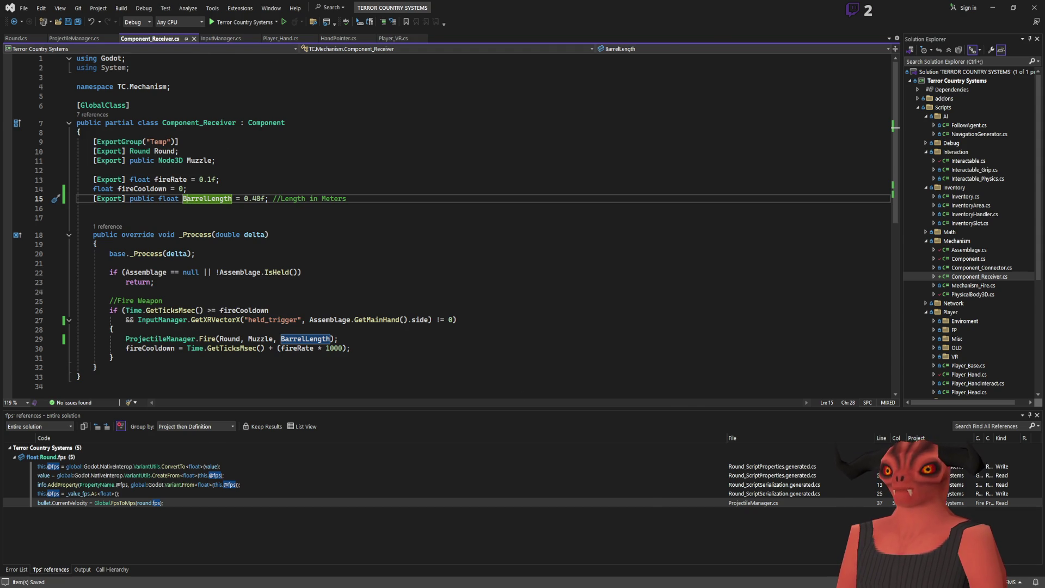
pyautogui.hotkey('alt', 'Tab')
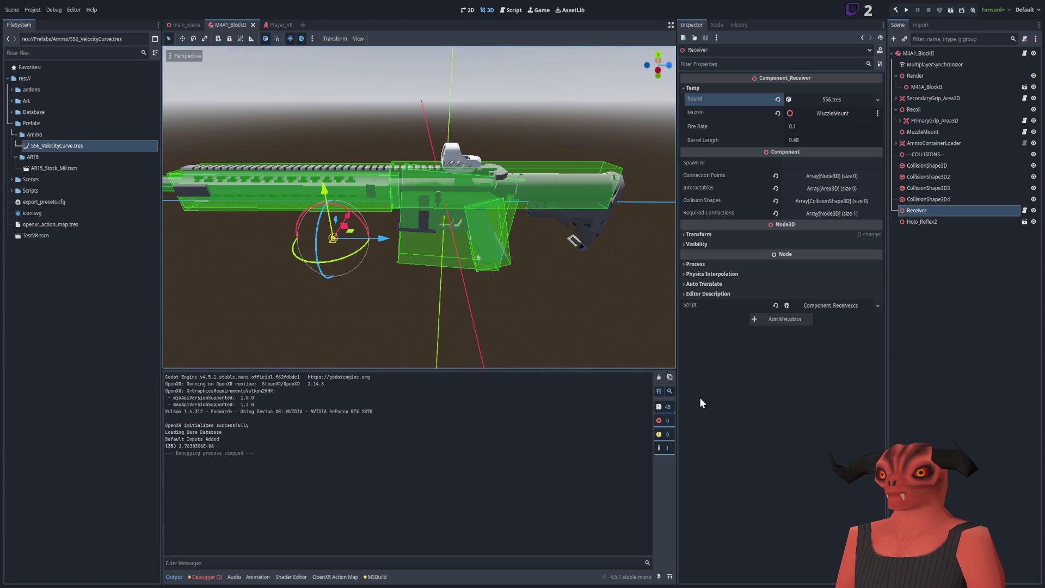
pyautogui.hotkey('alt', 'Tab')
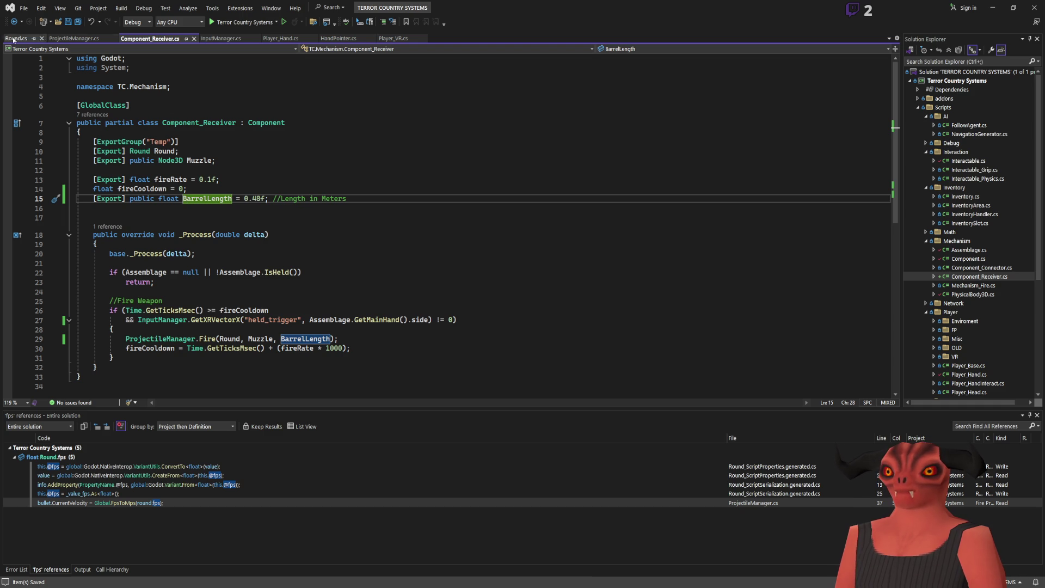
# Write a GD.Print in ProjectileManager.cs that outputs barrelLength with a | separator.
pyautogui.click(16, 38)
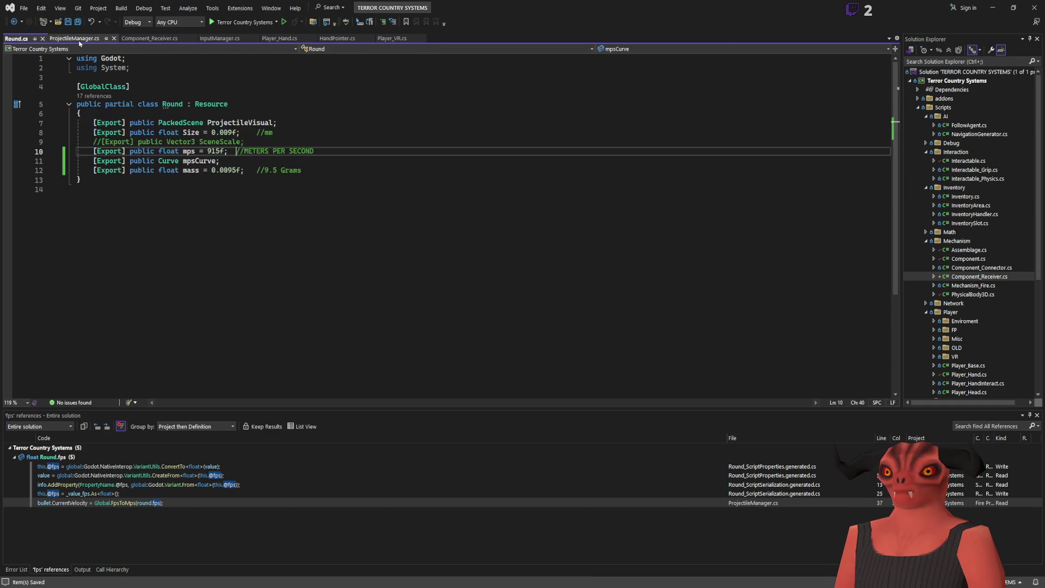
pyautogui.click(75, 38)
pyautogui.click(491, 304)
pyautogui.press('Return')
pyautogui.press('Return')
pyautogui.press('Up')
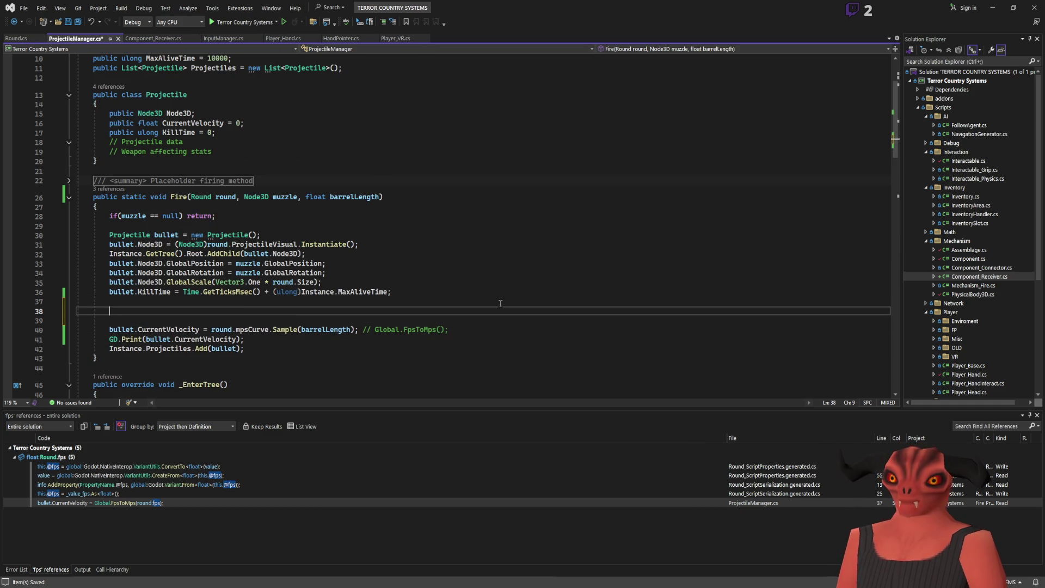
pyautogui.write('GD.Print("SAVMPLING: " +);')
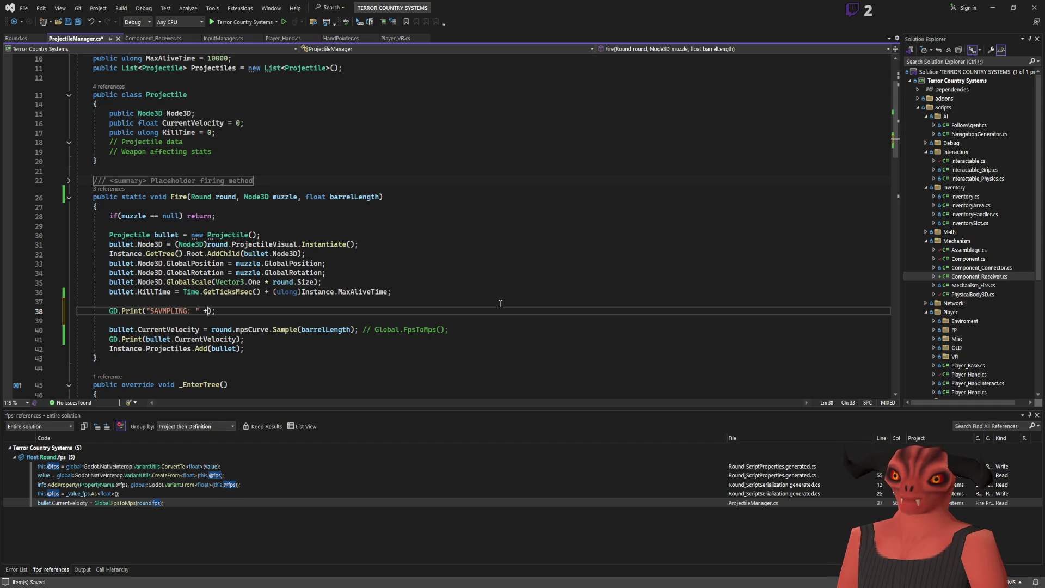
pyautogui.doubleClick(321, 331)
pyautogui.hotkey('ctrl', 'c')
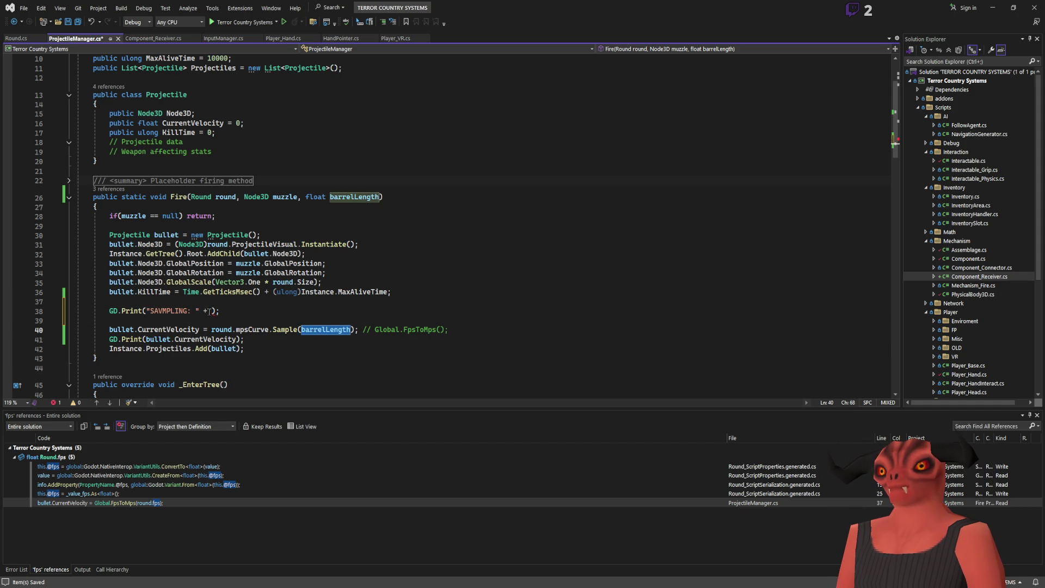
pyautogui.click(209, 311)
pyautogui.hotkey('ctrl', 'v')
pyautogui.press('Left')
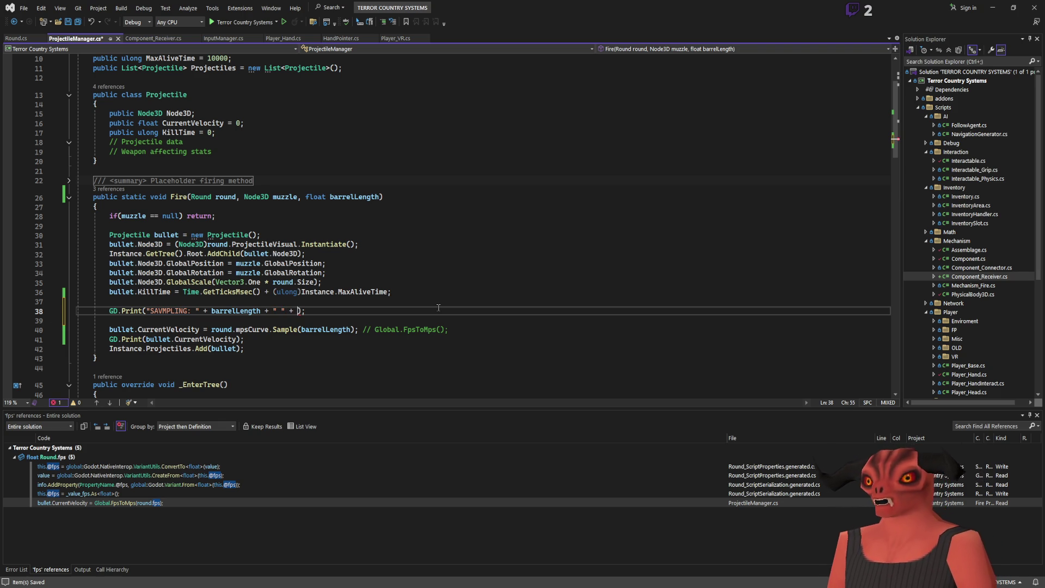
pyautogui.click(282, 311)
pyautogui.write('|')
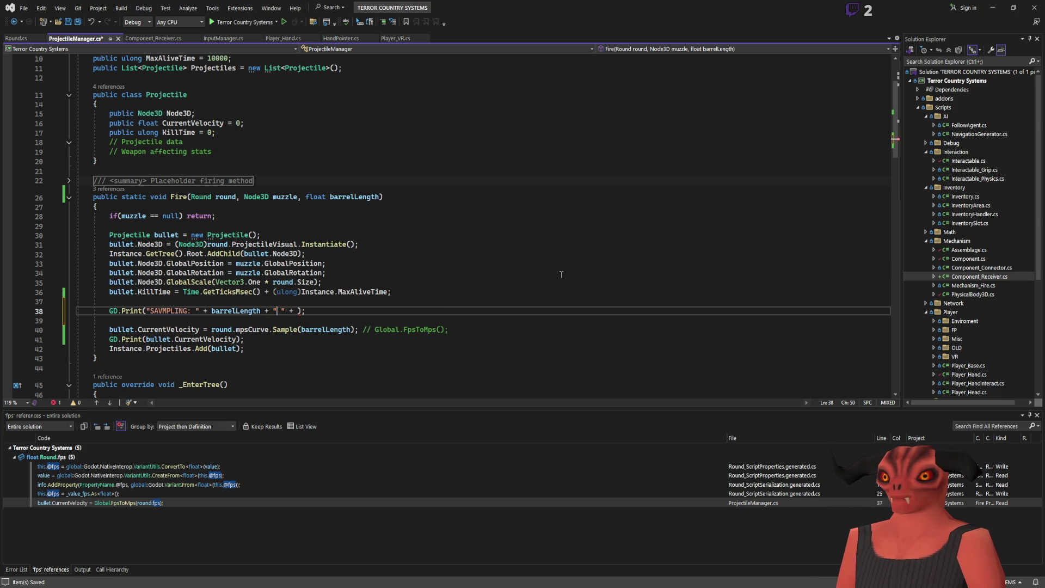
pyautogui.press('Right')
pyautogui.press('Right')
pyautogui.press('Right')
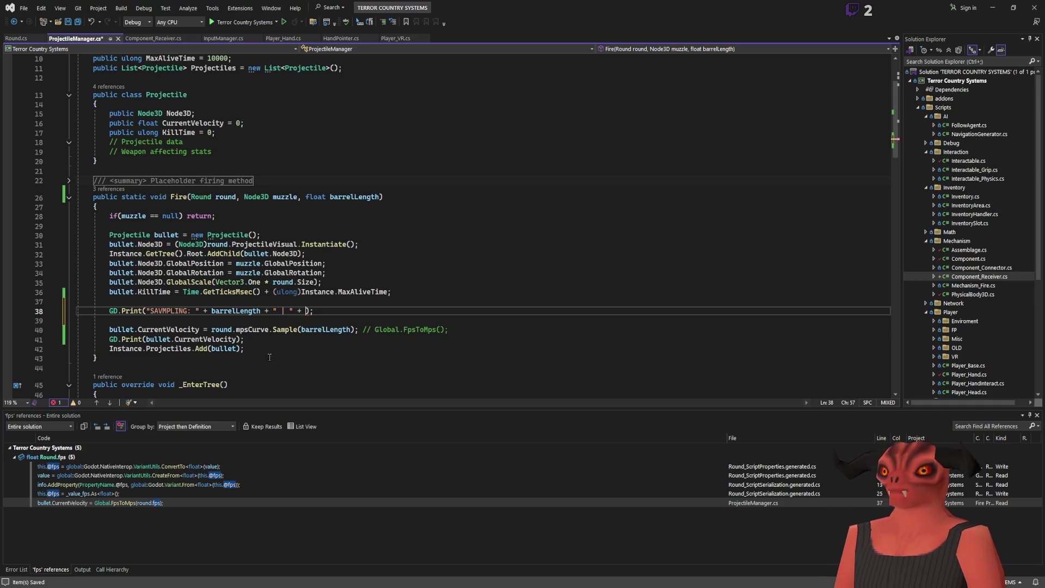
# Drop the separator from the print, save, and build the project with Ctrl+Shift+B.
pyautogui.press('BackSpace')
pyautogui.press('BackSpace')
pyautogui.press('BackSpace')
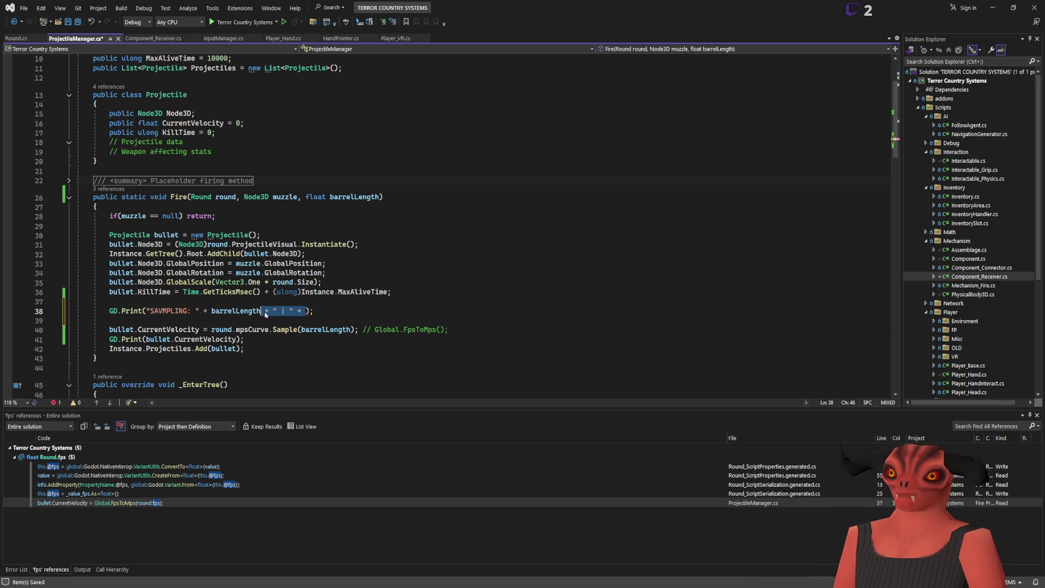
pyautogui.hotkey('ctrl', 's')
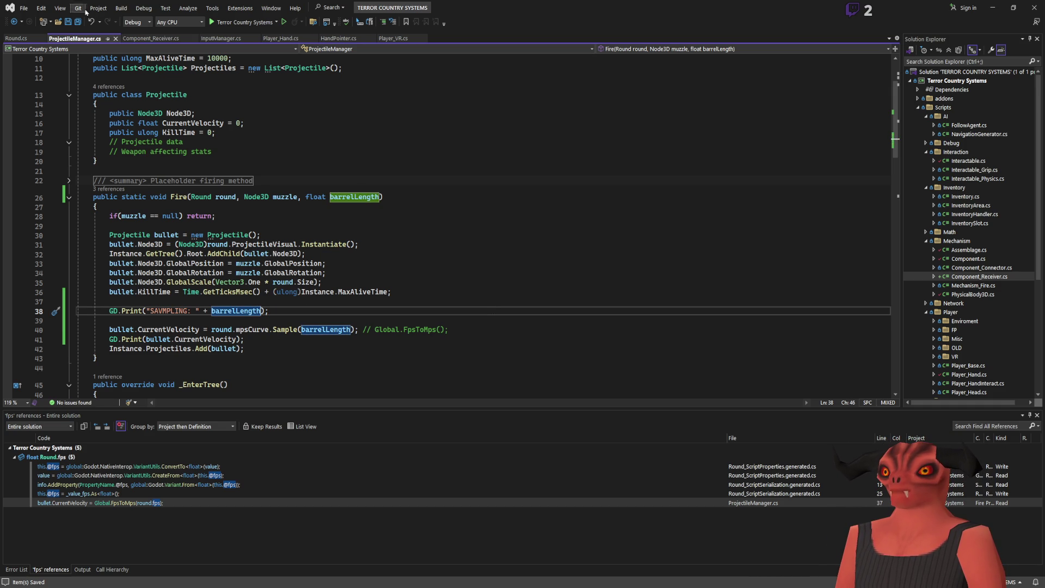
pyautogui.hotkey('ctrl', 'shift', 'b')
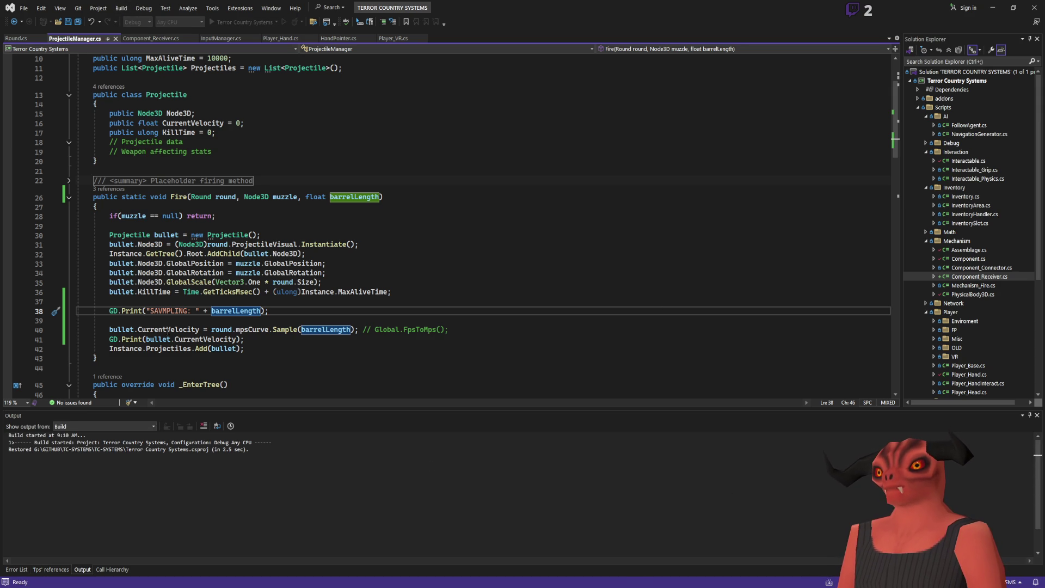
pyautogui.click(16, 38)
pyautogui.click(71, 38)
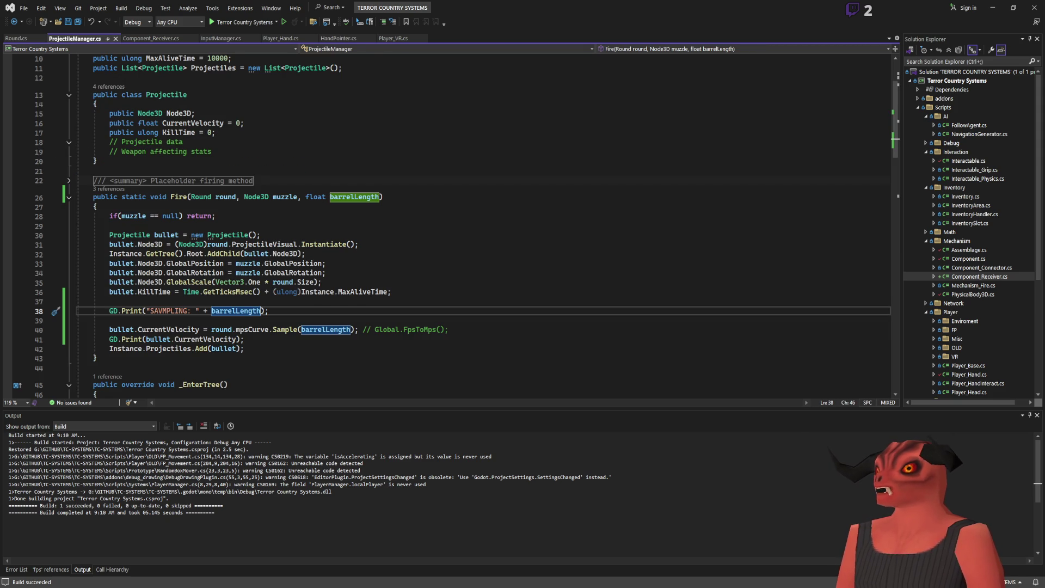
pyautogui.hotkey('alt', 'Tab')
pyautogui.hotkey('alt', 'Tab')
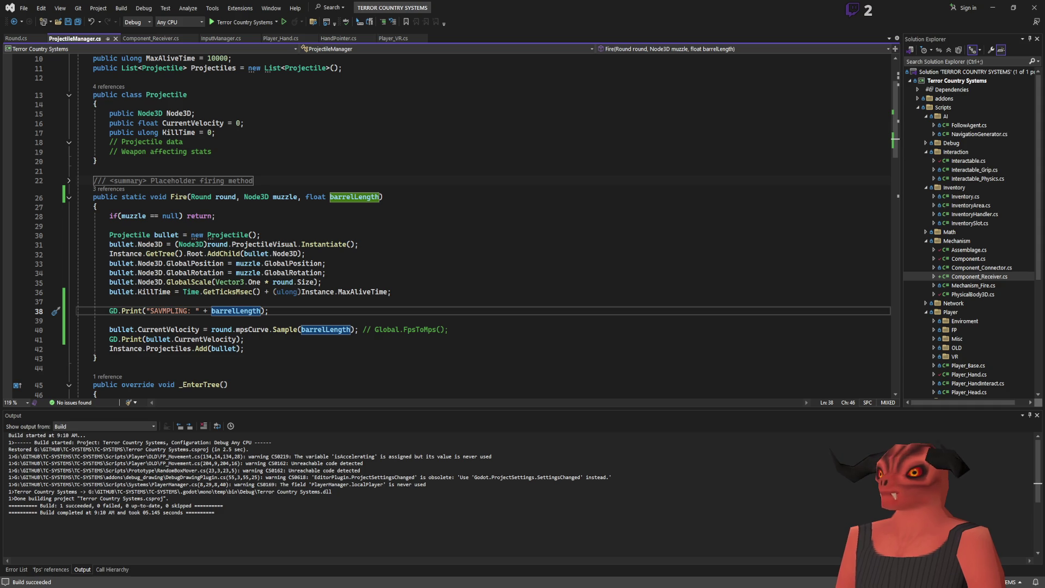
pyautogui.hotkey('alt', 'Tab')
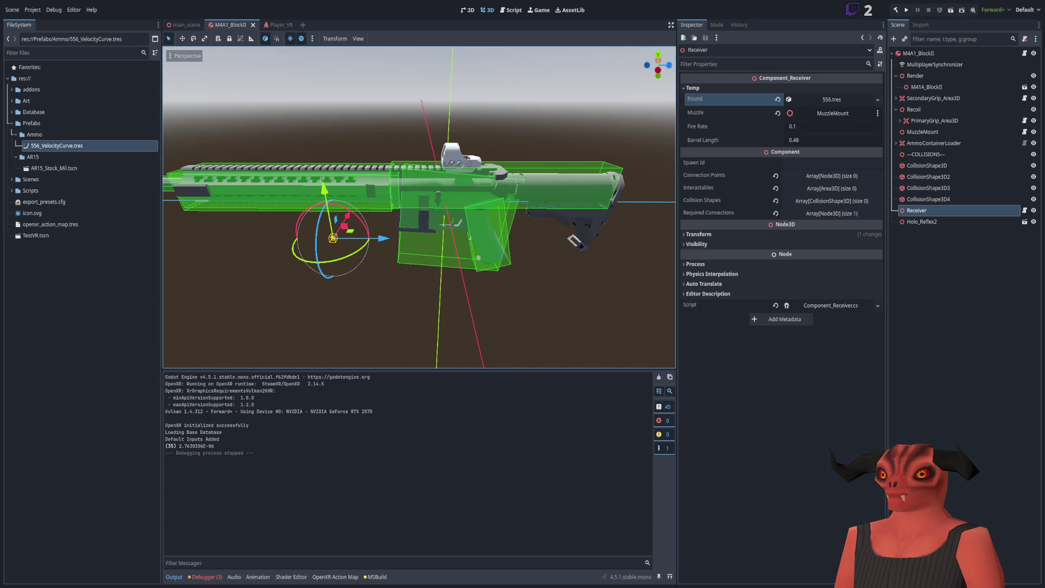
pyautogui.hotkey('alt', 'Tab')
pyautogui.press('Down')
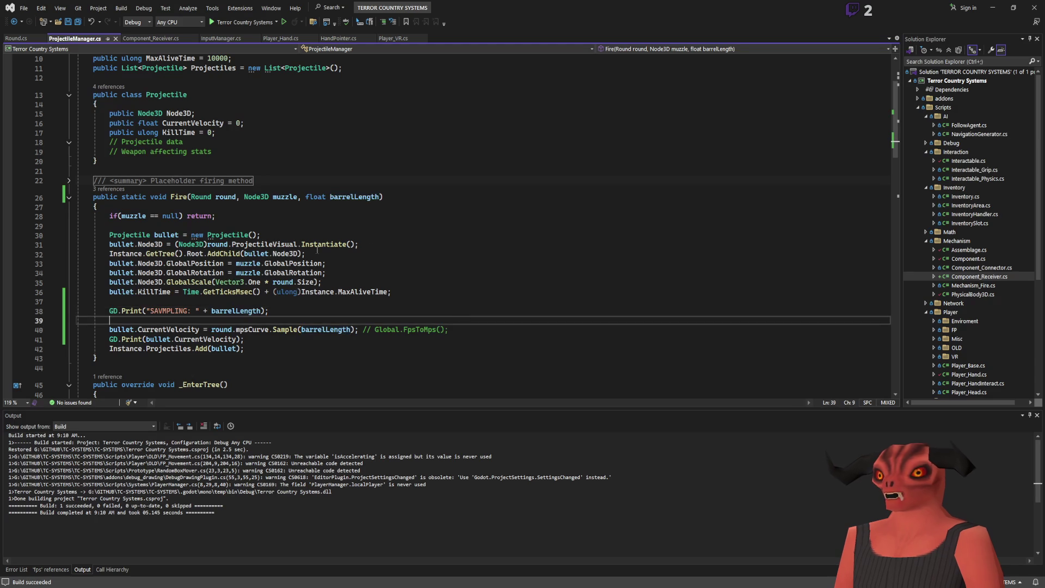
# Comment out the mps = 915f field in Round.cs and save it.
pyautogui.click(15, 41)
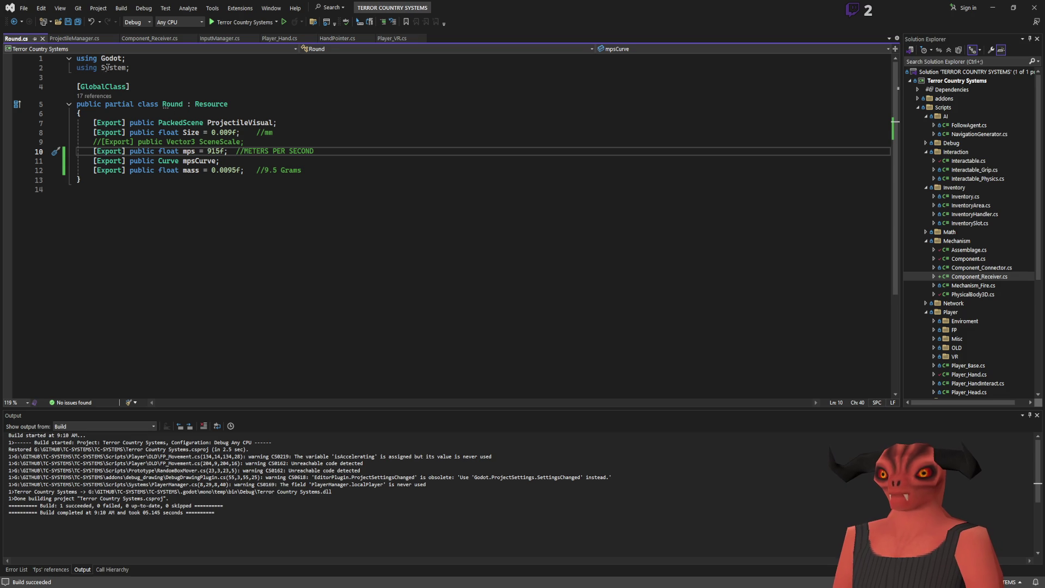
pyautogui.click(388, 153)
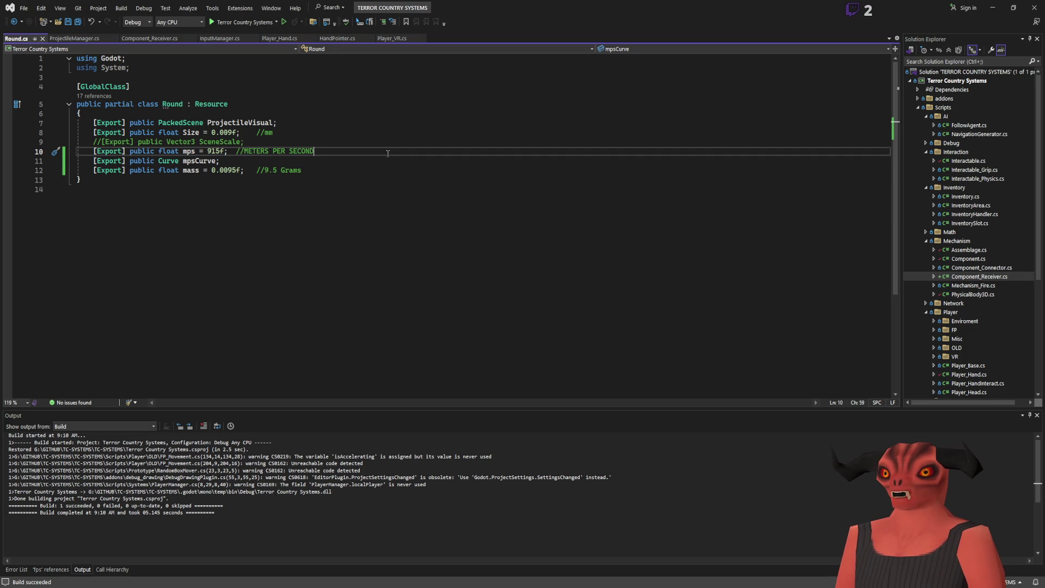
pyautogui.write('//')
pyautogui.hotkey('ctrl', 's')
pyautogui.click(391, 38)
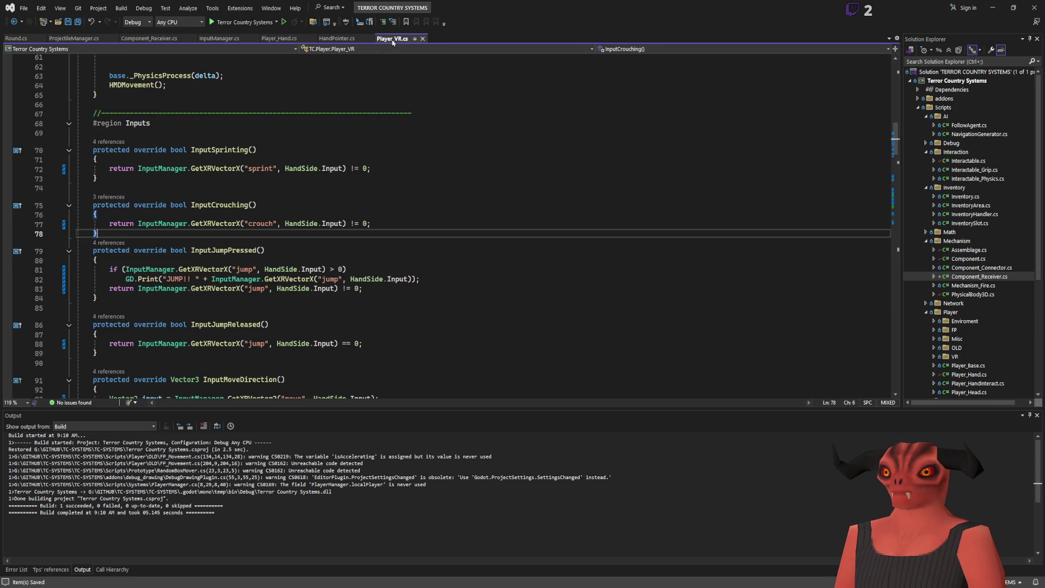
pyautogui.click(82, 39)
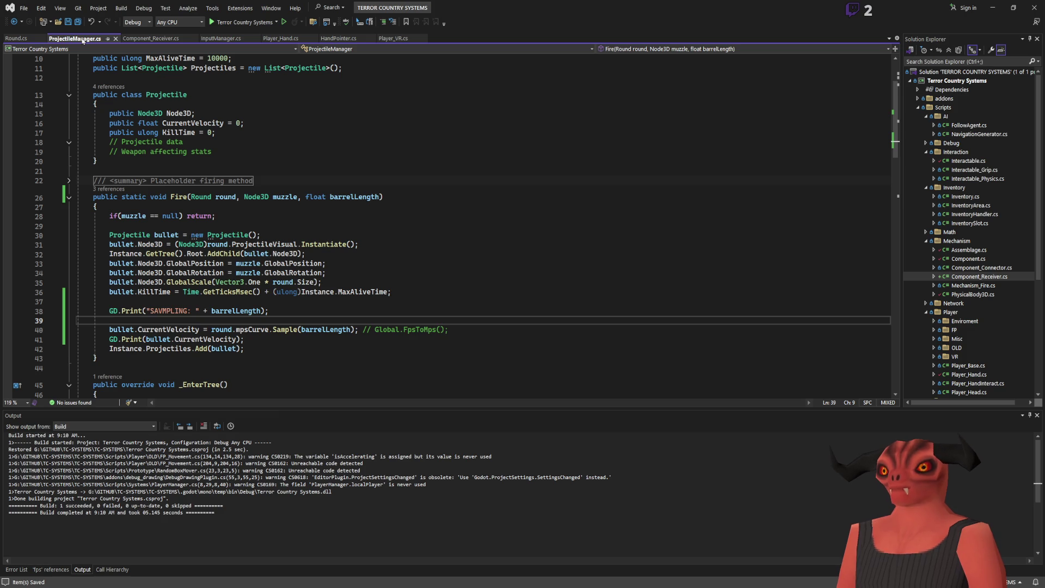
pyautogui.click(149, 38)
# In Component_Receiver.cs, make BarrelLength 48f with a 'cm' comment, then save and build.
pyautogui.click(220, 38)
pyautogui.click(278, 38)
pyautogui.click(338, 38)
pyautogui.click(150, 38)
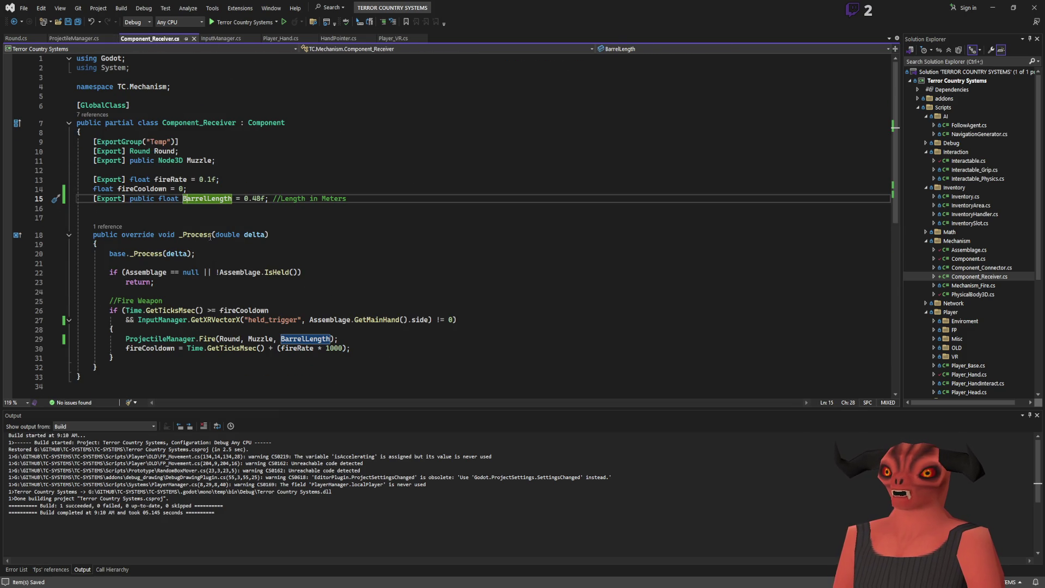
pyautogui.doubleClick(327, 199)
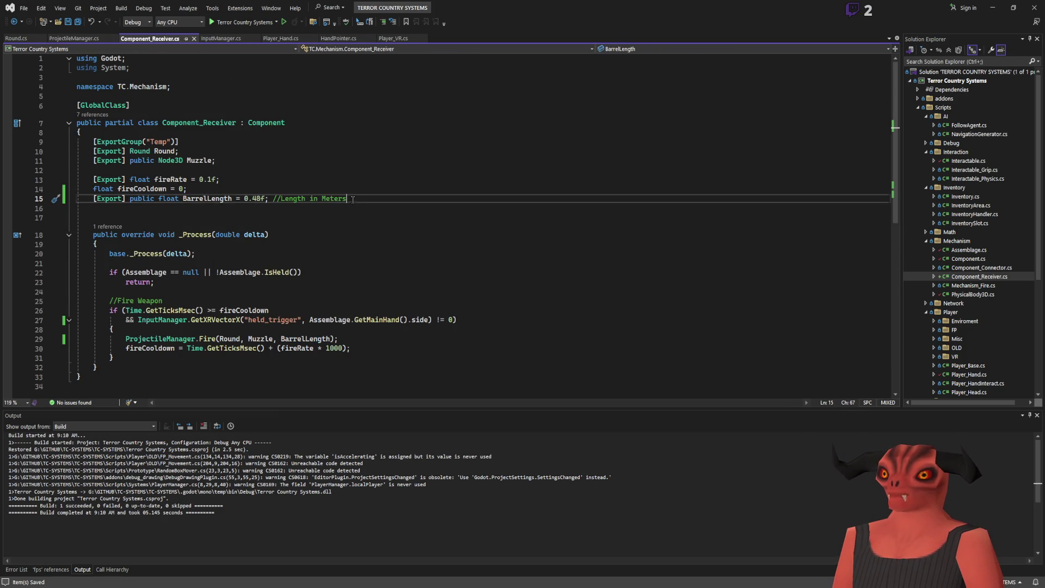
pyautogui.write('cm')
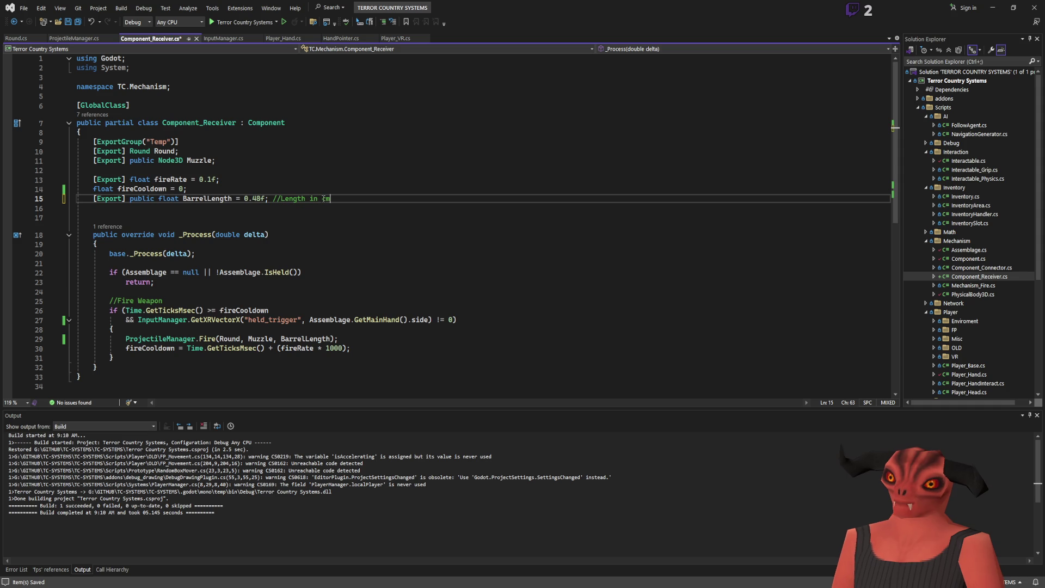
pyautogui.click(245, 200)
pyautogui.press('Delete')
pyautogui.press('Delete')
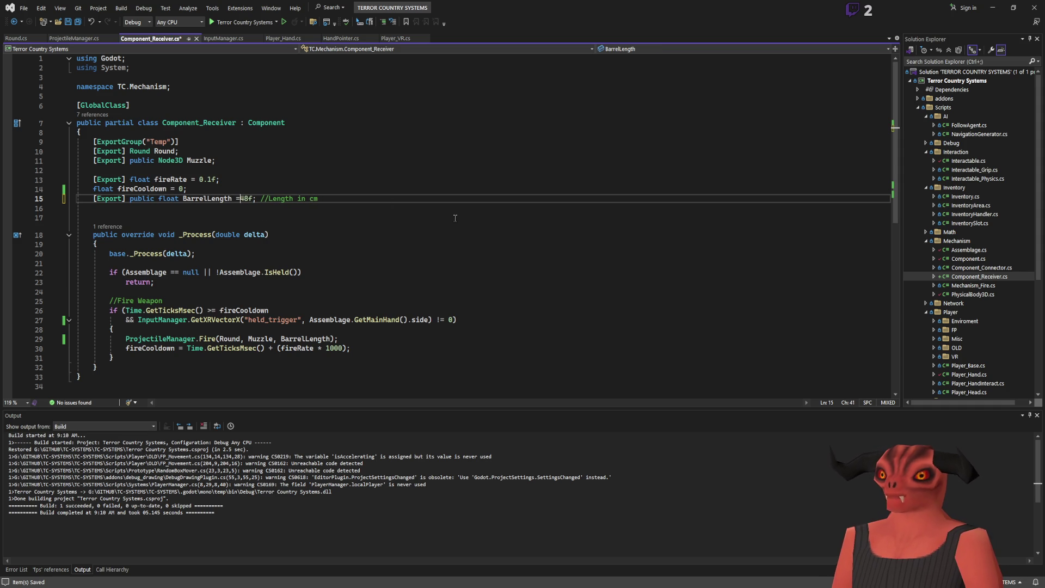
pyautogui.hotkey('ctrl', 's')
pyautogui.press('End')
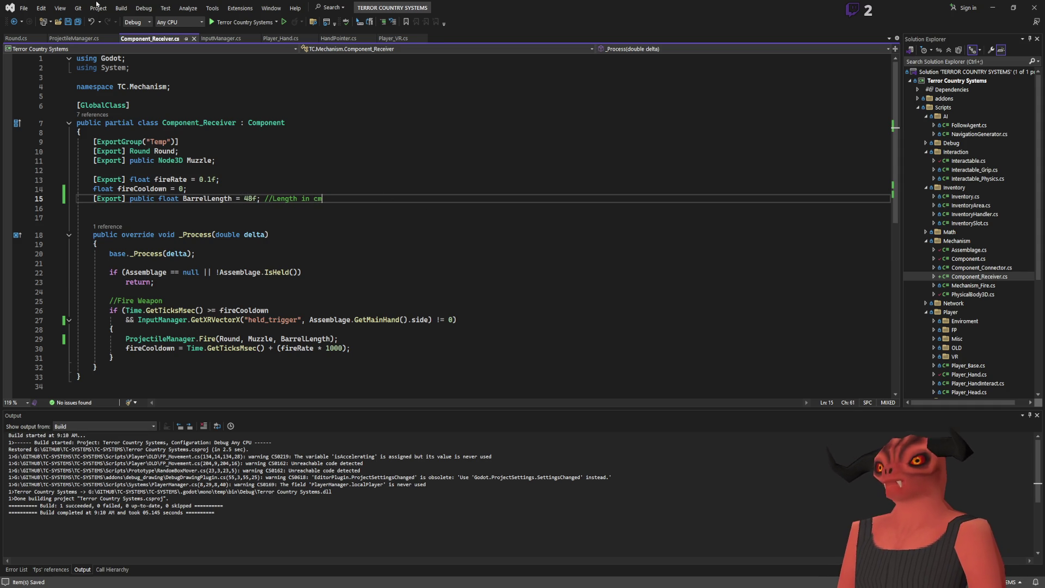
pyautogui.hotkey('ctrl', 'shift', 'b')
pyautogui.press('Up')
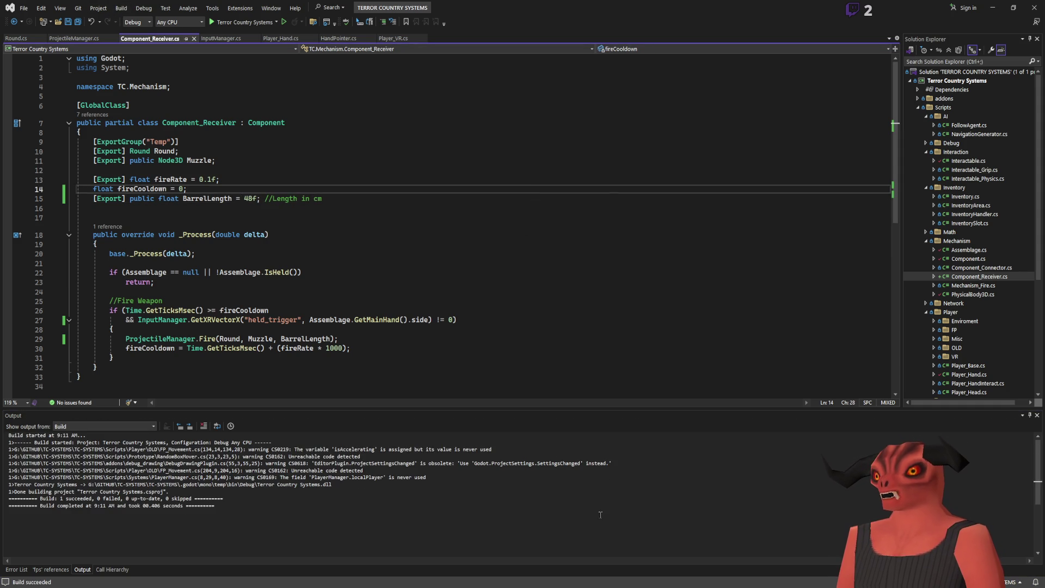
pyautogui.hotkey('alt', 'Tab')
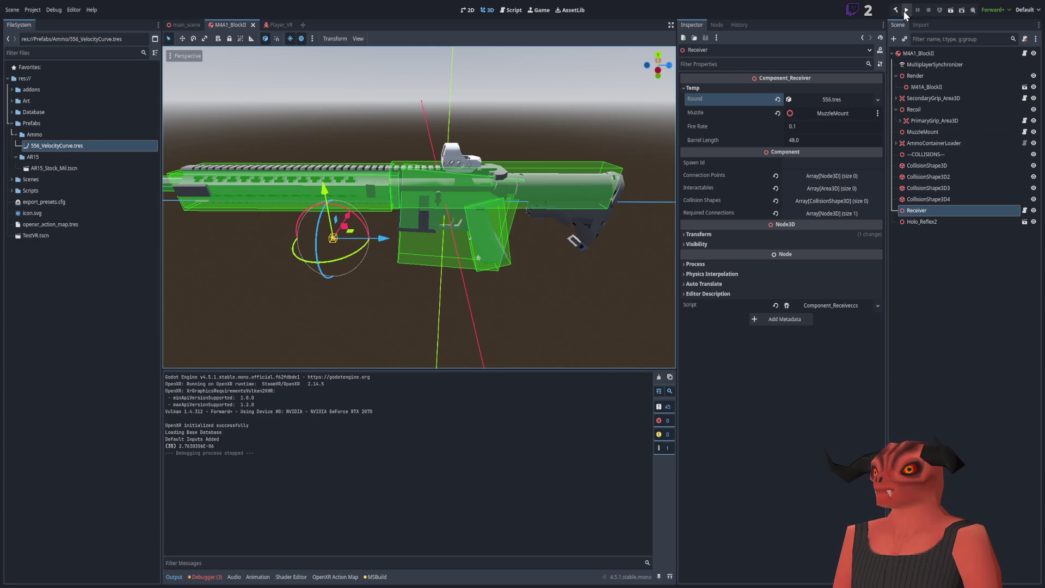
# Run and fire the rifle to log SAMPLING: 48 and 0.025878528, then stop the game.
pyautogui.click(906, 10)
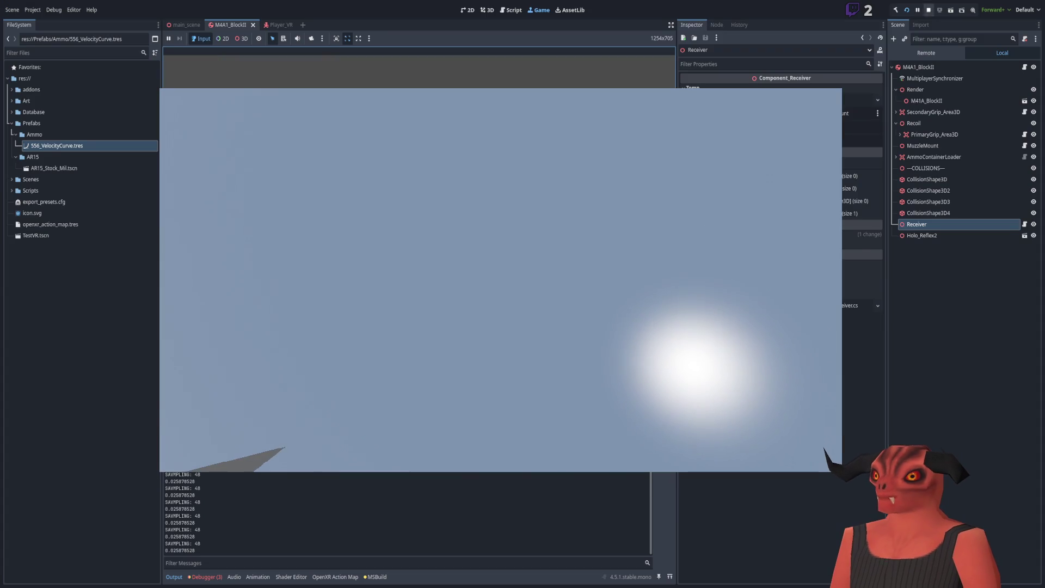
pyautogui.press('F8')
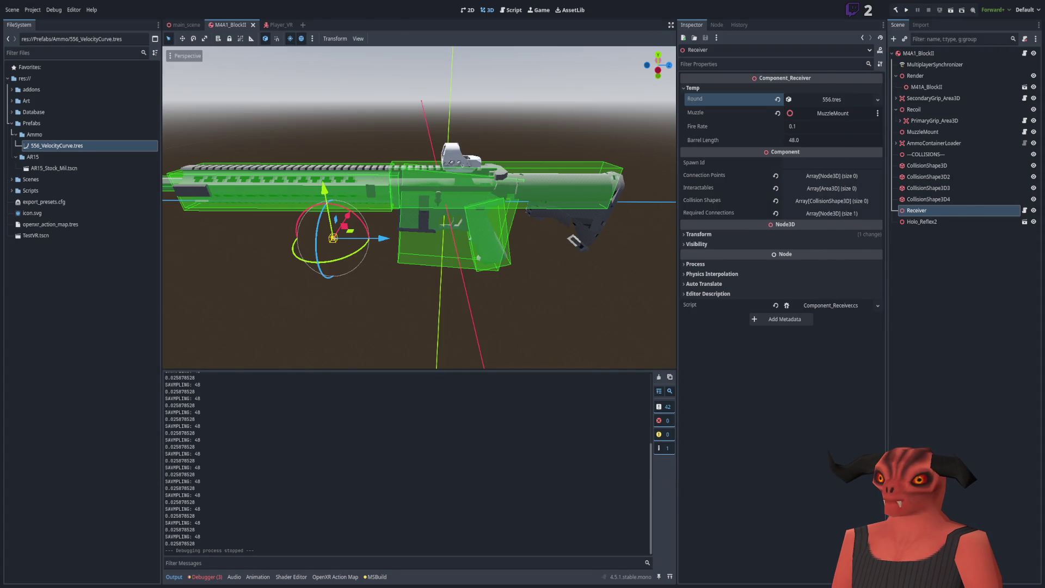
pyautogui.hotkey('alt', 'Tab')
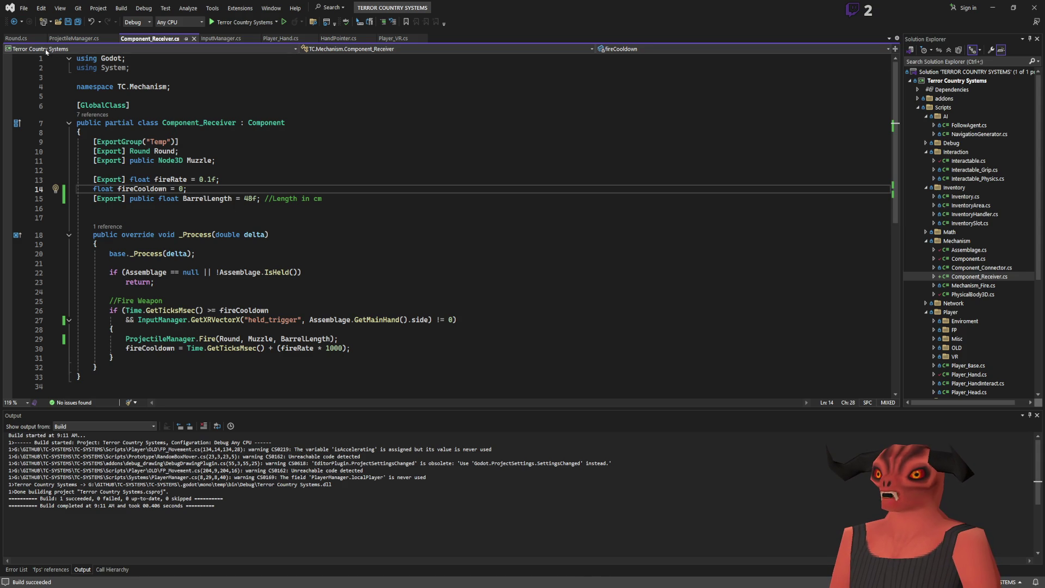
# Check the Round and ProjectileManager.cs Fire code in Visual Studio, then return to the M4A1_BlockII scene.
pyautogui.hotkey('alt', 'Tab')
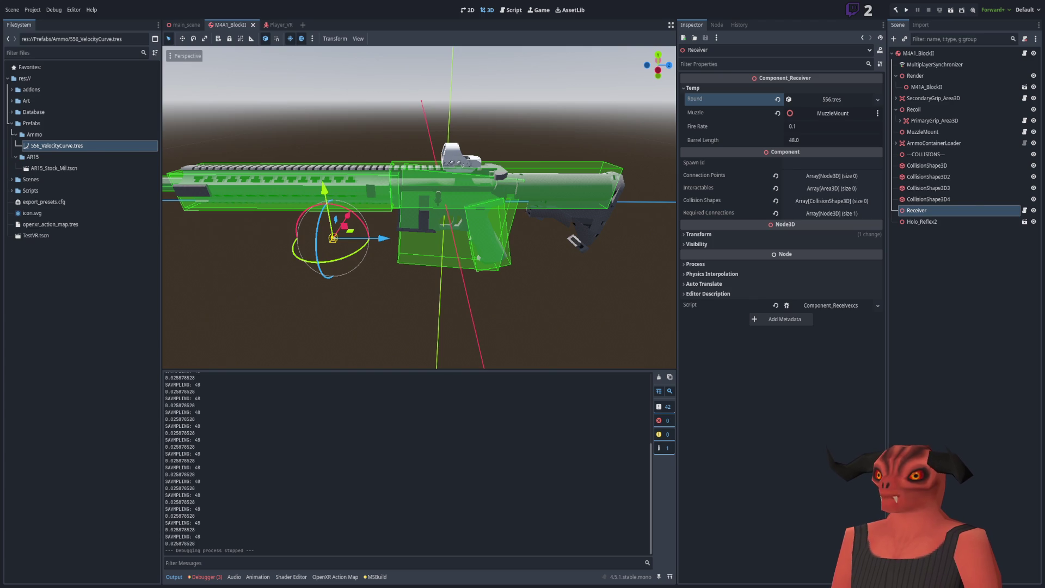
pyautogui.hotkey('alt', 'Tab')
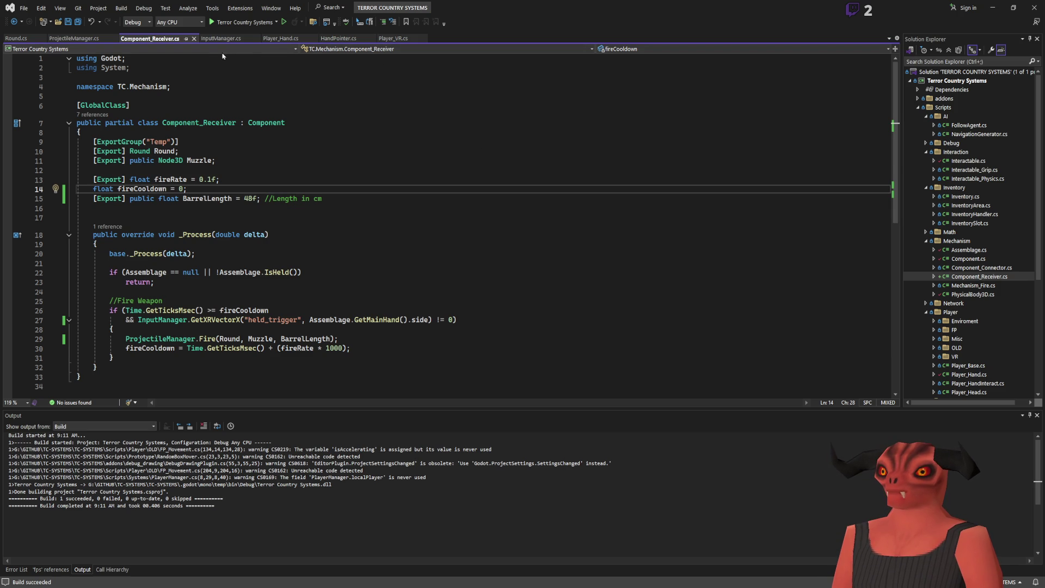
pyautogui.click(17, 38)
pyautogui.click(77, 39)
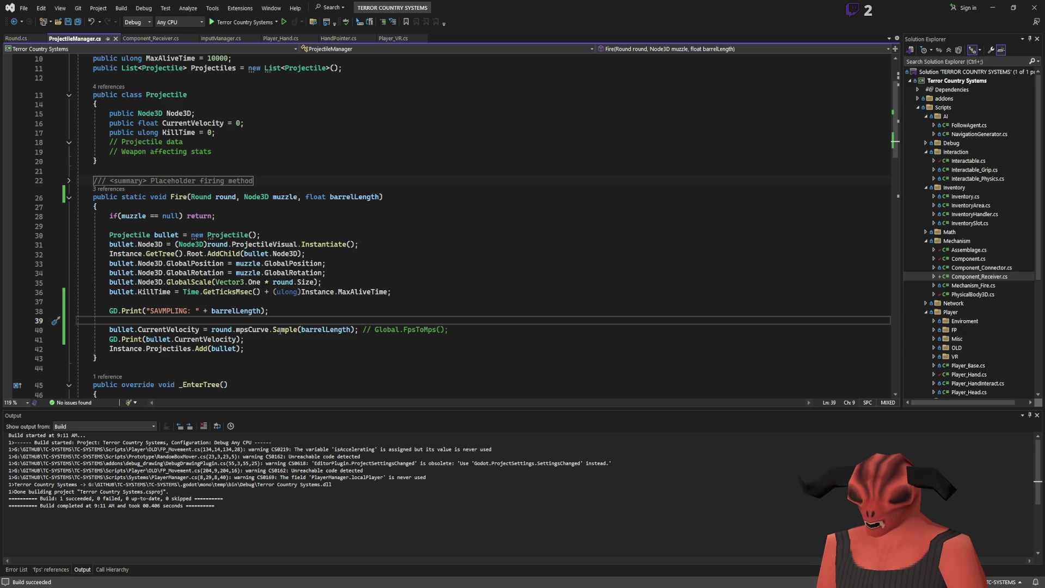
pyautogui.hotkey('alt', 'Tab')
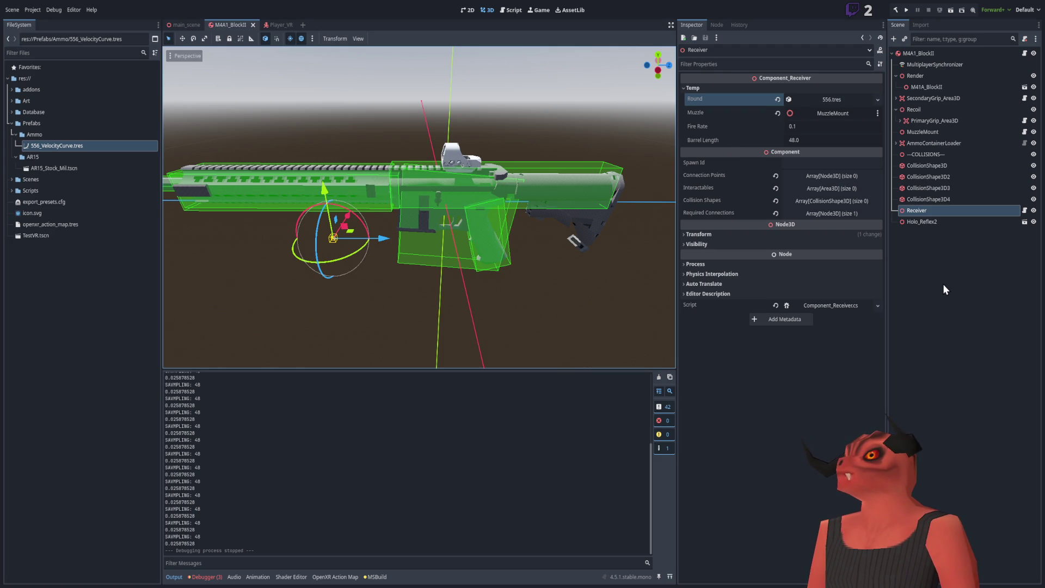
pyautogui.click(941, 262)
# Select the Receiver node, expand its 556 Round resource and open the Mps Curve editor.
pyautogui.click(935, 221)
pyautogui.click(933, 213)
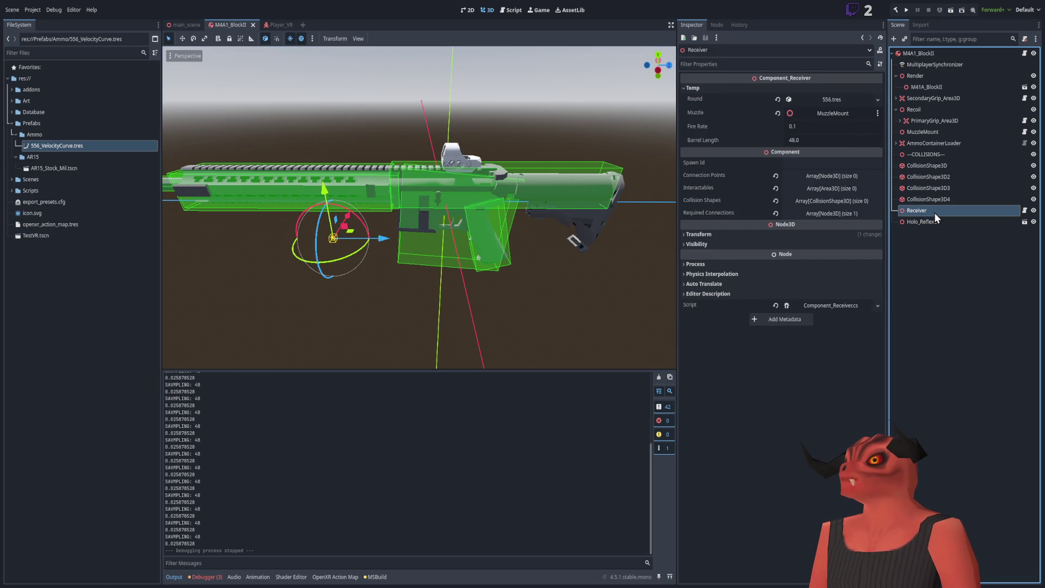
pyautogui.doubleClick(935, 221)
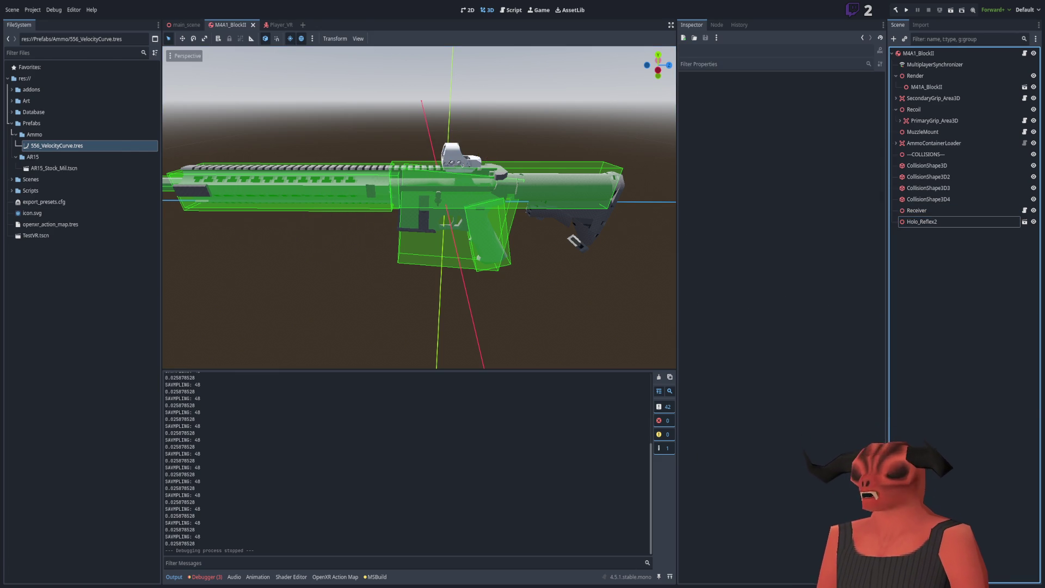
pyautogui.hotkey('alt', 'Tab')
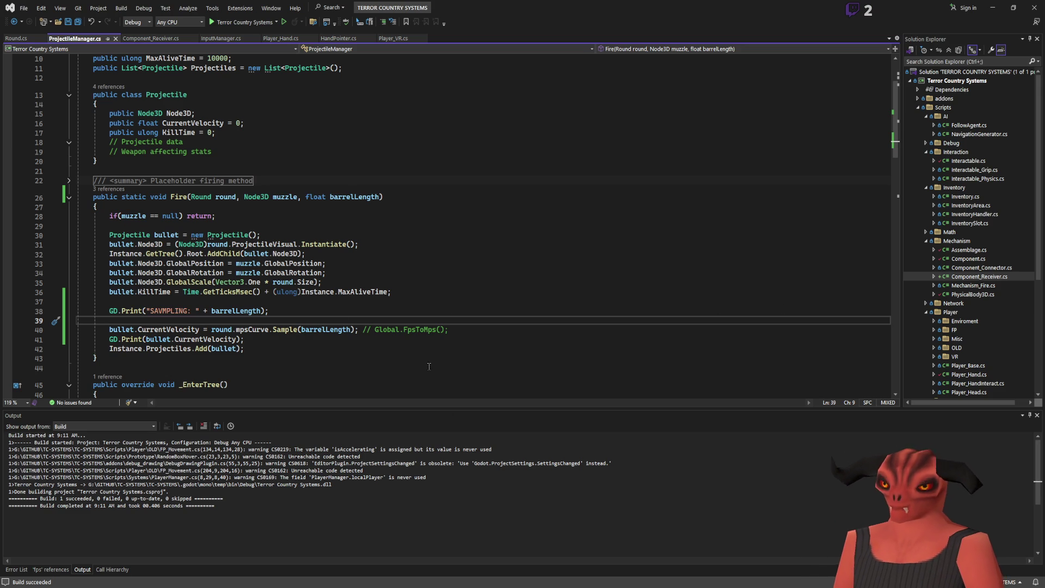
pyautogui.hotkey('alt', 'Tab')
pyautogui.click(939, 211)
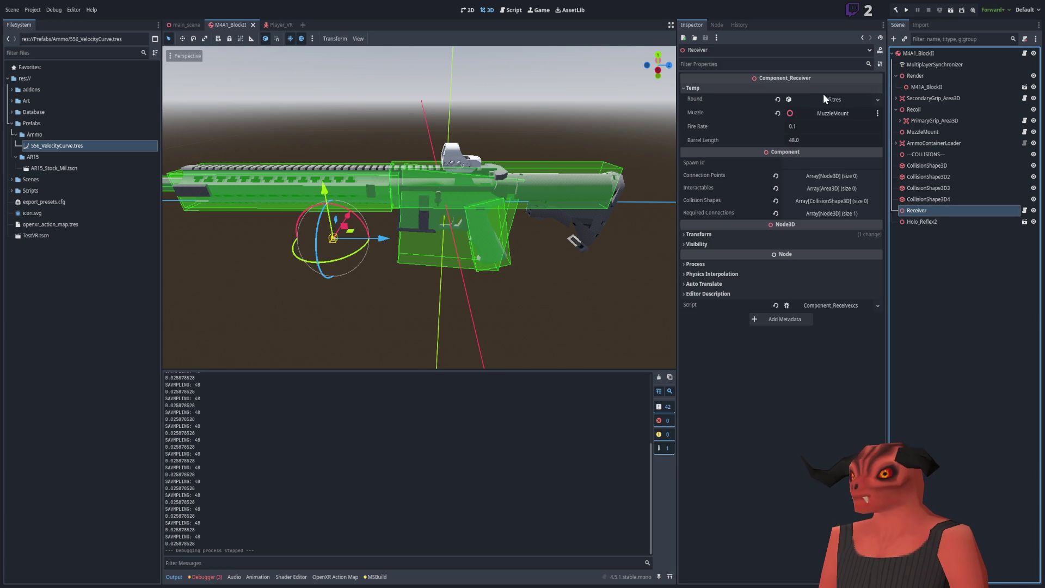
pyautogui.click(830, 100)
pyautogui.click(830, 164)
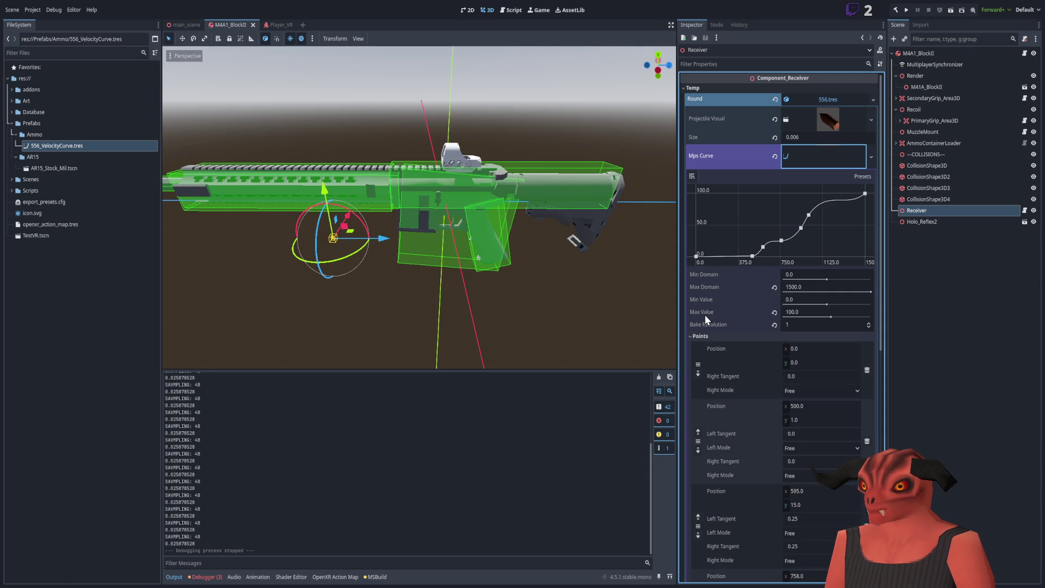
# Cross-check the firing code, then scroll to the curve's Points list and edit the second point's y.
pyautogui.hotkey('alt', 'Tab')
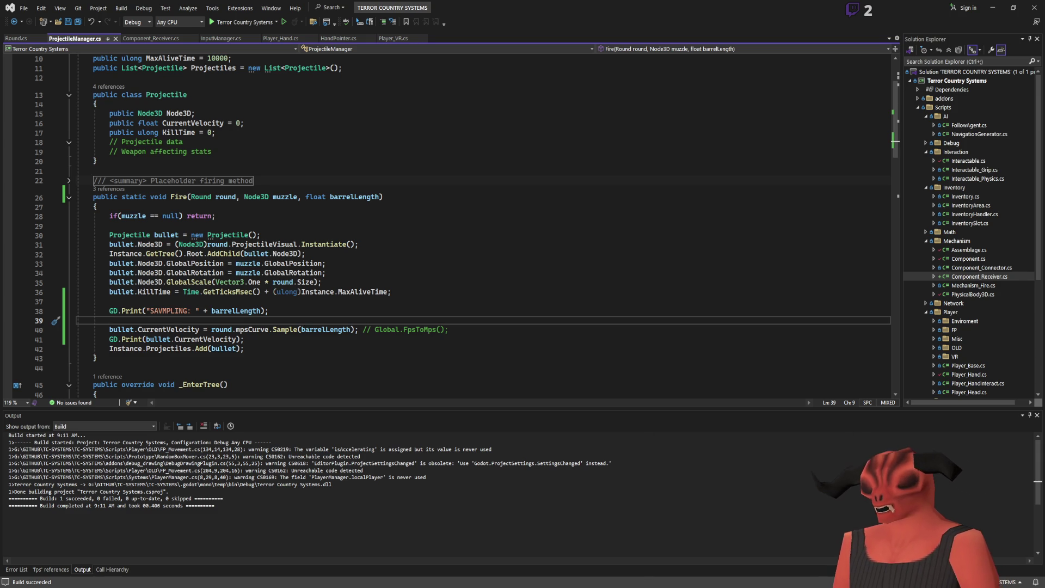
pyautogui.hotkey('alt', 'Tab')
pyautogui.scroll(-5, 713, 377)
pyautogui.scroll(-3, 741, 356)
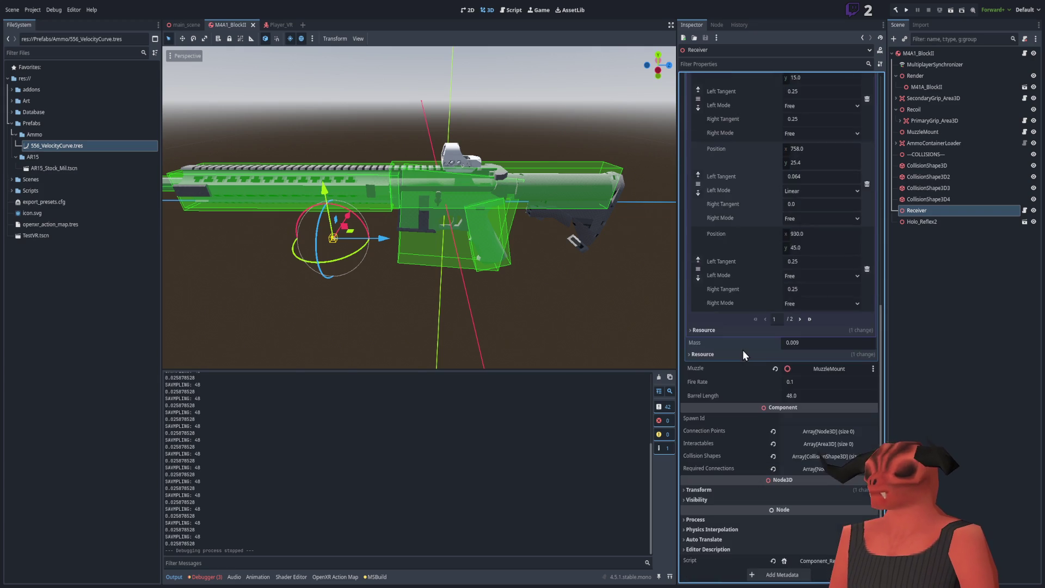
pyautogui.scroll(7, 742, 349)
pyautogui.scroll(-3, 743, 340)
pyautogui.scroll(5, 768, 259)
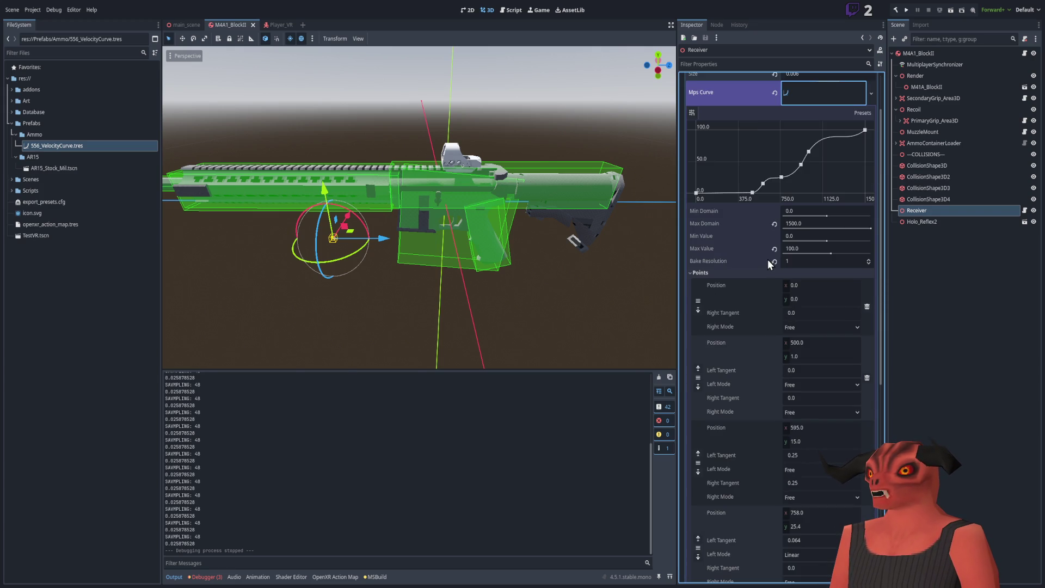
pyautogui.scroll(-2, 768, 266)
pyautogui.scroll(3, 768, 272)
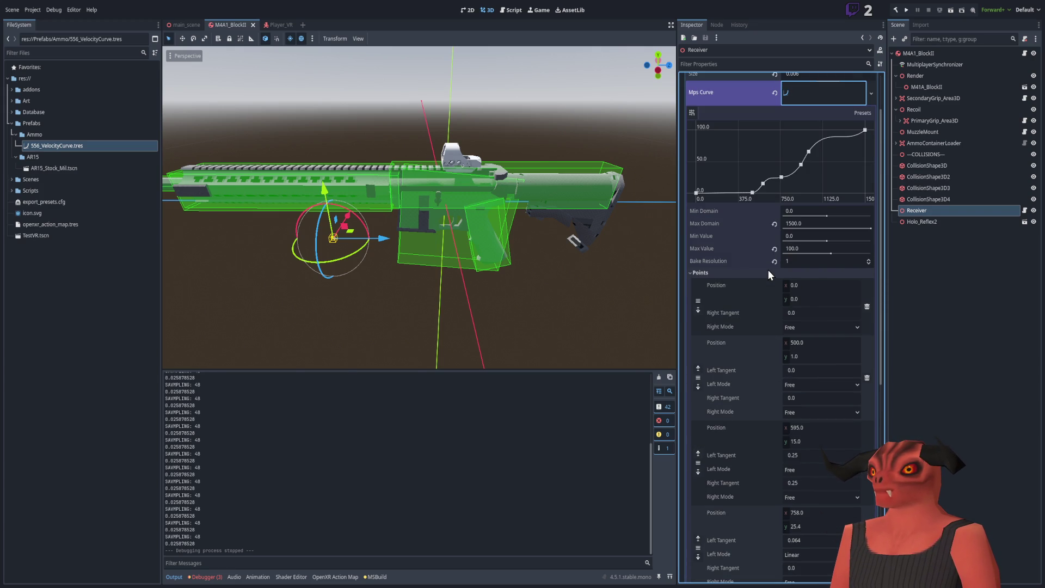
pyautogui.scroll(-6, 768, 269)
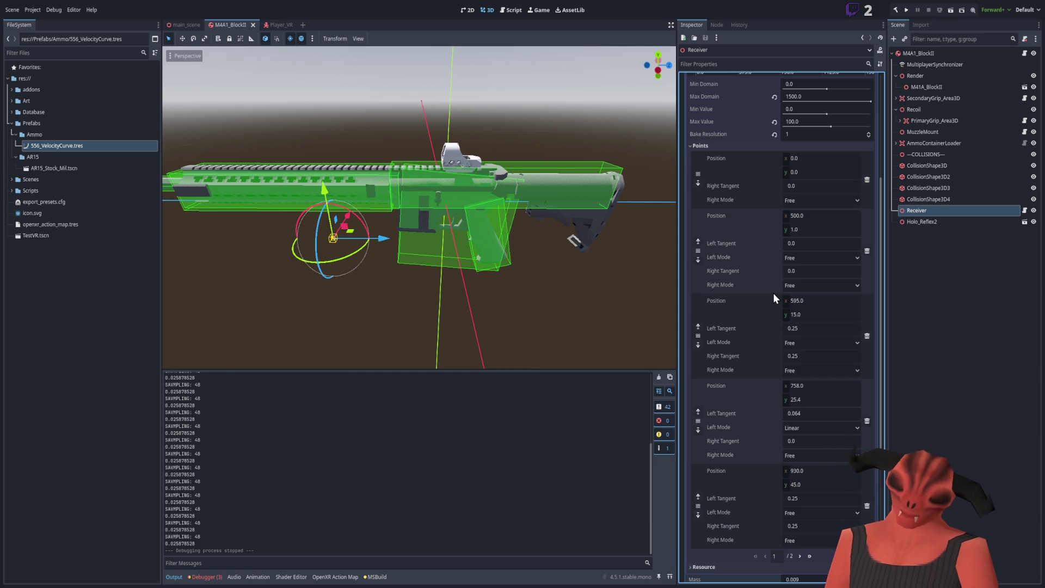
pyautogui.click(805, 229)
# Set the second point's y to 50 and the curve's Max Value to 1500.
pyautogui.write('50')
pyautogui.press('Return')
pyautogui.click(813, 234)
pyautogui.press('Return')
pyautogui.scroll(8, 813, 233)
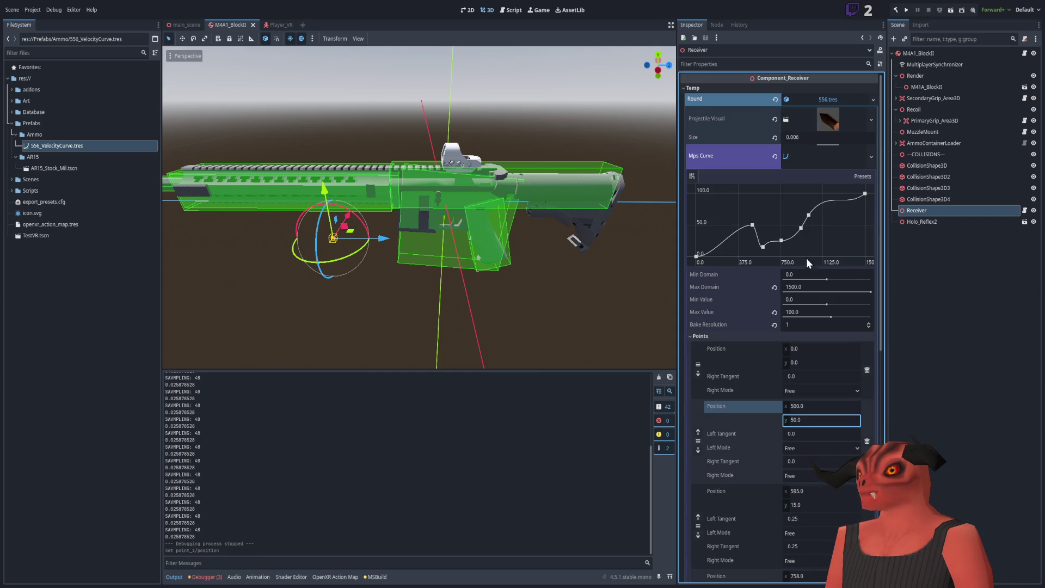
pyautogui.click(805, 311)
pyautogui.write('1500')
pyautogui.press('Return')
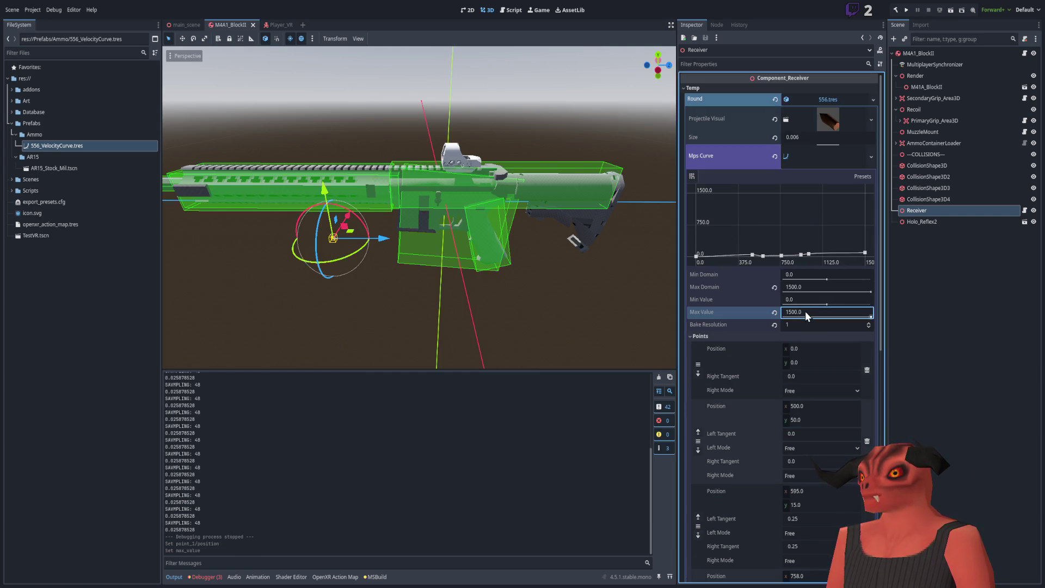
# Move the second curve point to x 1, y 500.
pyautogui.scroll(-5, 764, 350)
pyautogui.click(809, 293)
pyautogui.write('500')
pyautogui.press('Return')
pyautogui.click(813, 279)
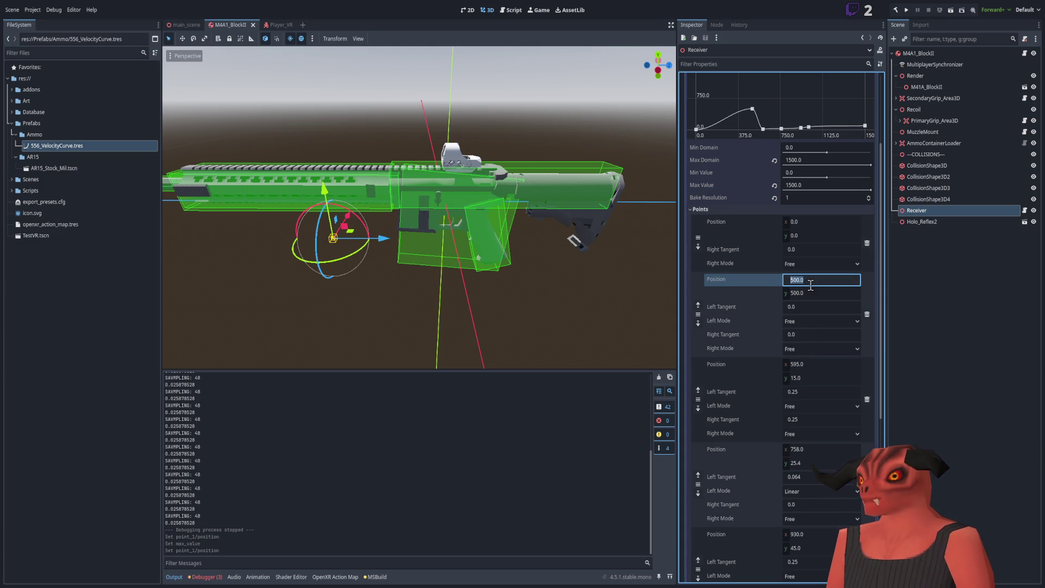
pyautogui.click(769, 294)
pyautogui.hotkey('ctrl', 'z')
pyautogui.hotkey('ctrl', 'z')
pyautogui.hotkey('ctrl', 'z')
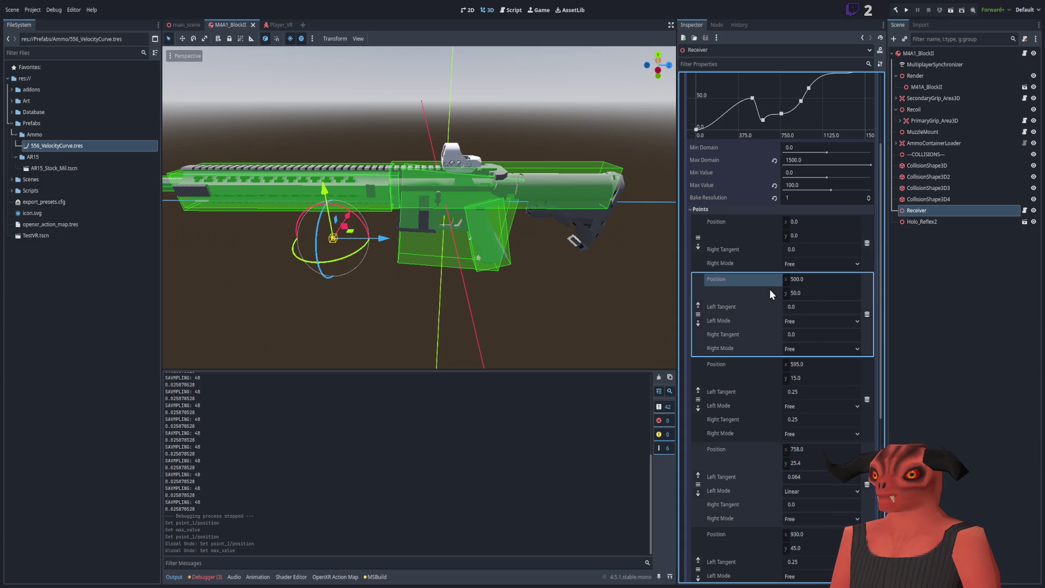
pyautogui.hotkey('ctrl', 'shift', 'z')
pyautogui.hotkey('ctrl', 'shift', 'z')
pyautogui.hotkey('ctrl', 'shift', 'z')
pyautogui.hotkey('ctrl', 'shift', 'z')
pyautogui.click(805, 282)
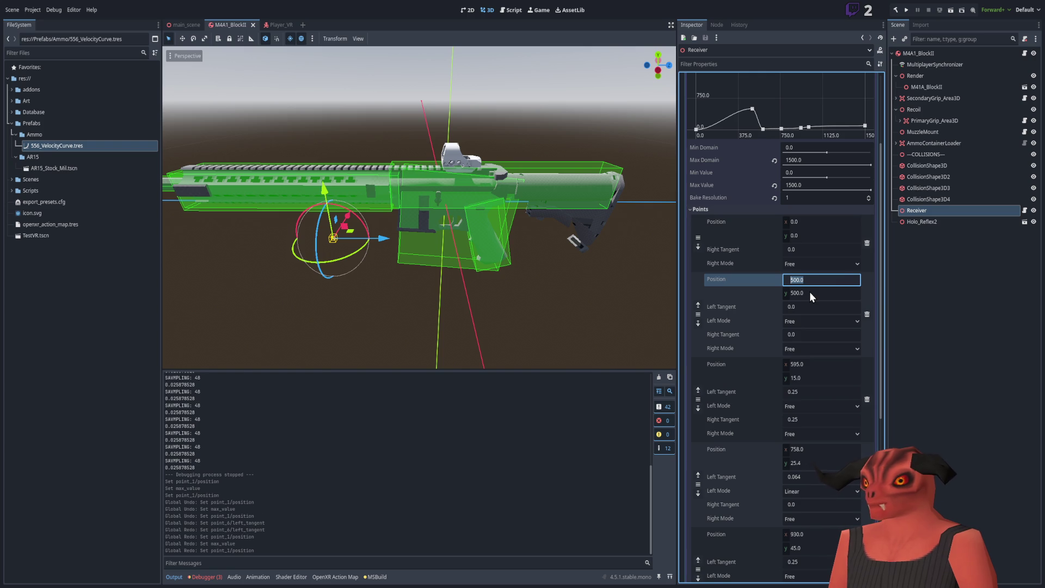
pyautogui.write('1')
pyautogui.press('Return')
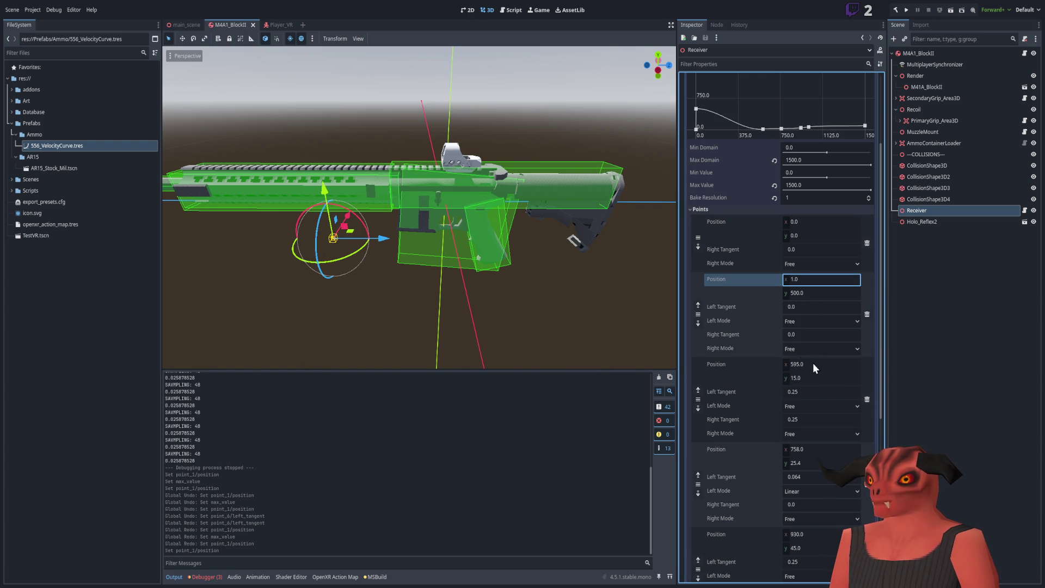
# Set the third point to 15, 595 and the fourth point to 25.4, 758.
pyautogui.click(811, 363)
pyautogui.press('BackSpace')
pyautogui.write('15')
pyautogui.press('Return')
pyautogui.click(806, 377)
pyautogui.write('595')
pyautogui.press('Return')
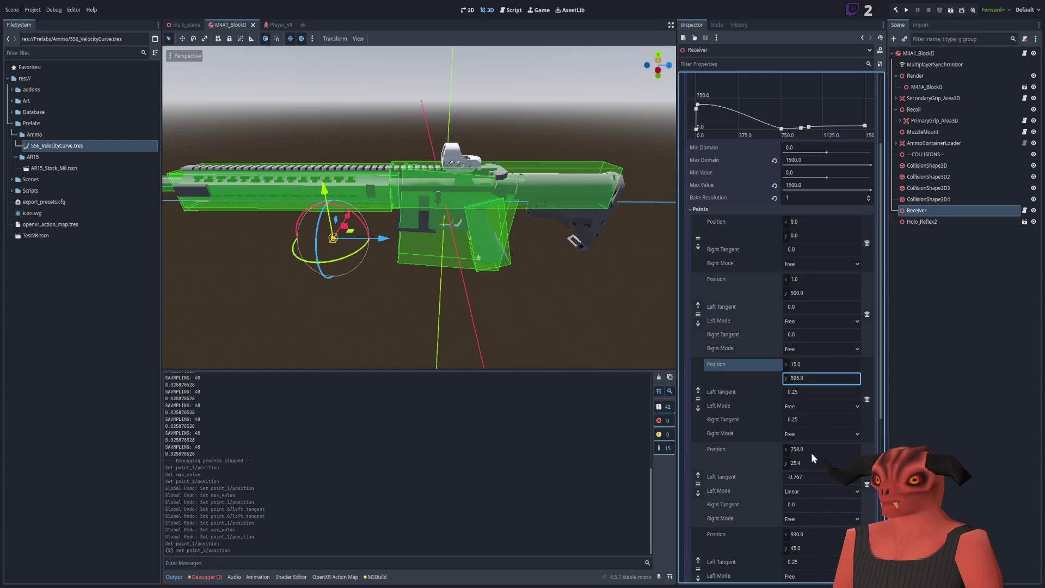
pyautogui.click(811, 450)
pyautogui.write('25.4')
pyautogui.press('Return')
pyautogui.click(806, 461)
pyautogui.write('758')
pyautogui.press('Return')
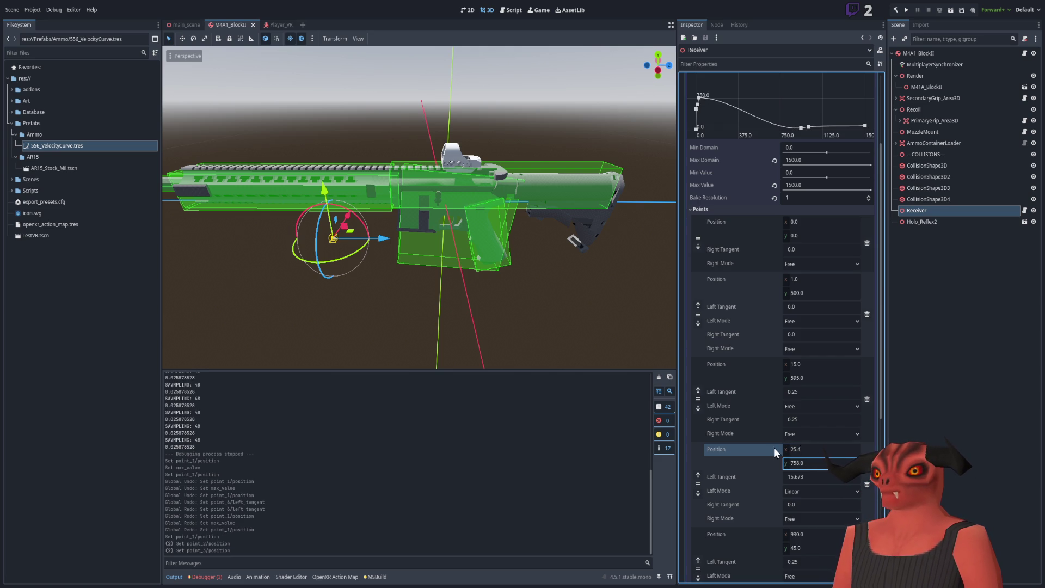
# Set the fifth curve point to x 45, y 930.
pyautogui.scroll(-5, 775, 447)
pyautogui.click(810, 408)
pyautogui.write('45')
pyautogui.click(814, 418)
pyautogui.write('930')
pyautogui.press('Return')
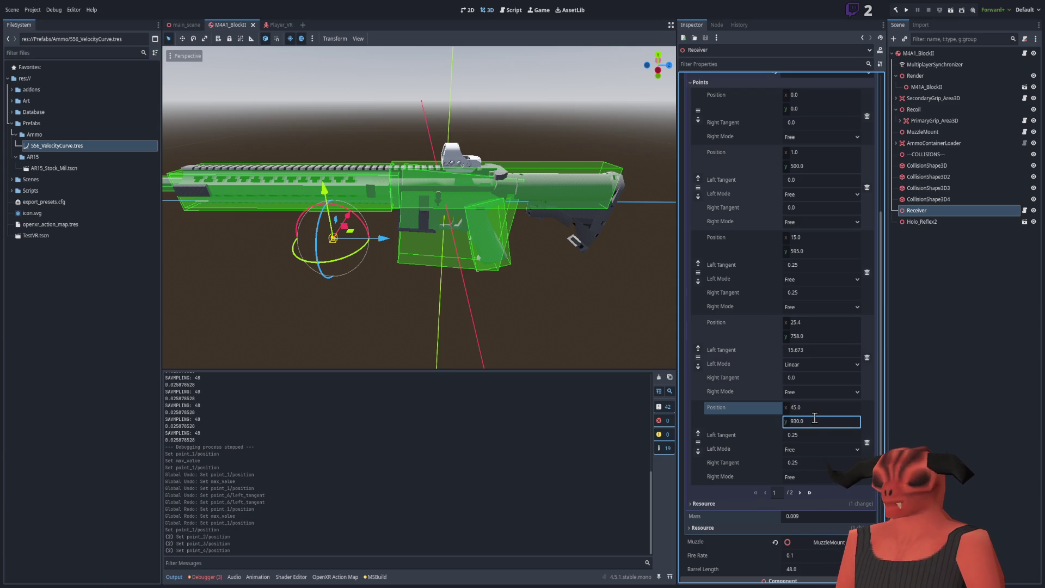
# Set the curve's Max Domain to 100 and review the remapped points.
pyautogui.click(800, 493)
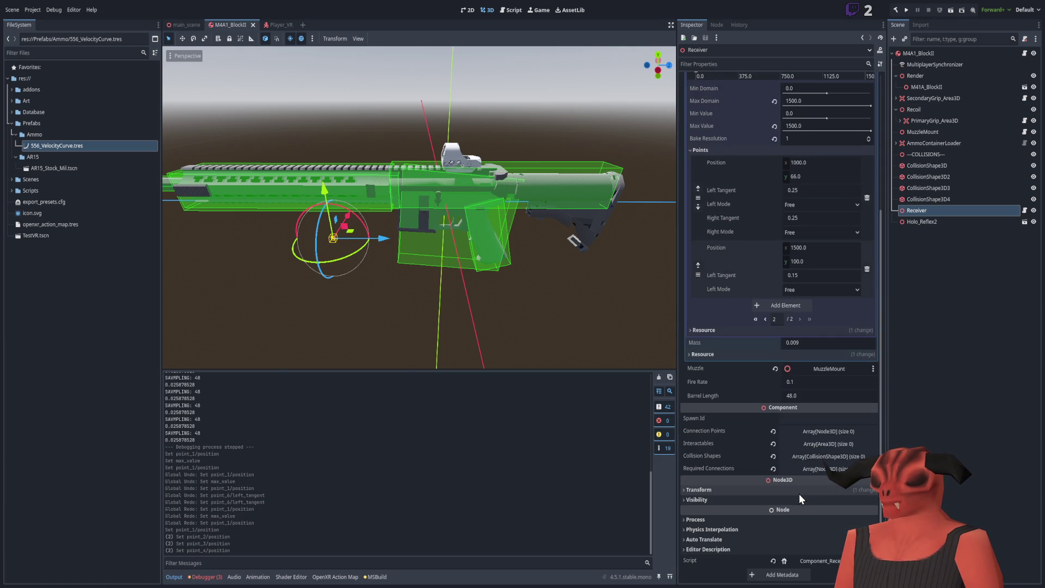
pyautogui.scroll(7, 778, 367)
pyautogui.click(762, 233)
pyautogui.write('100')
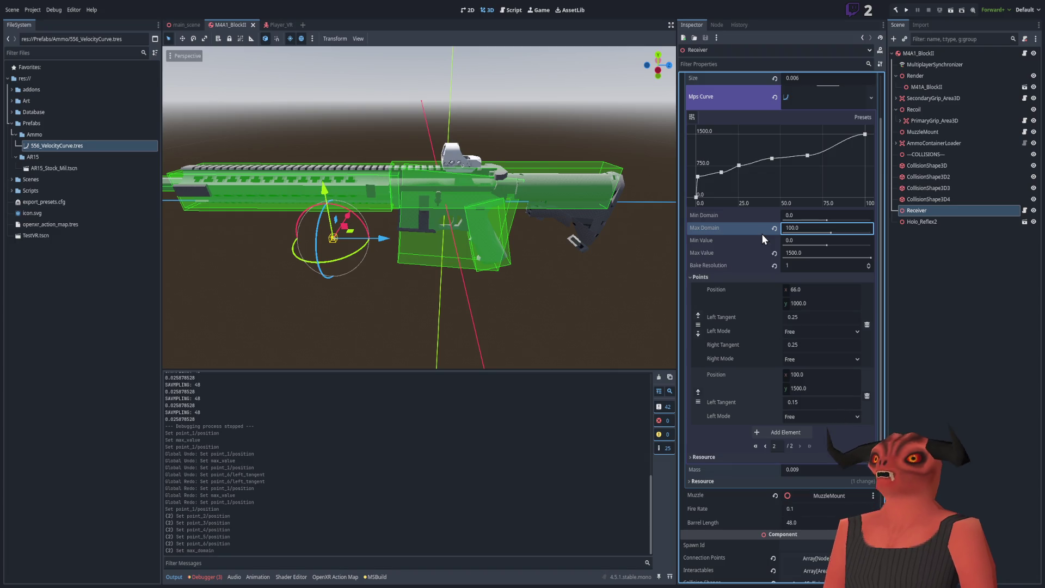
pyautogui.scroll(2, 761, 233)
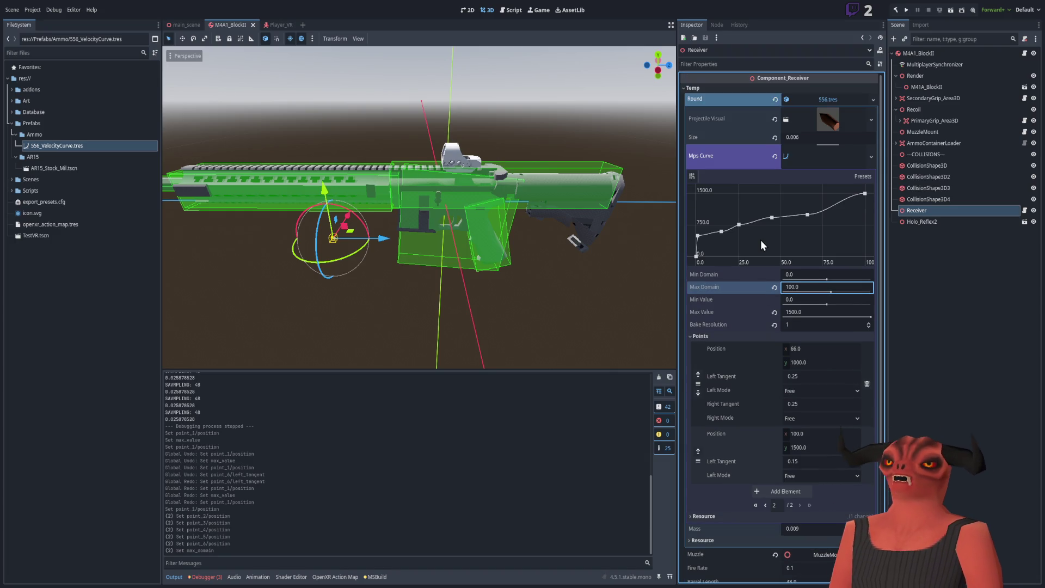
pyautogui.scroll(-5, 753, 332)
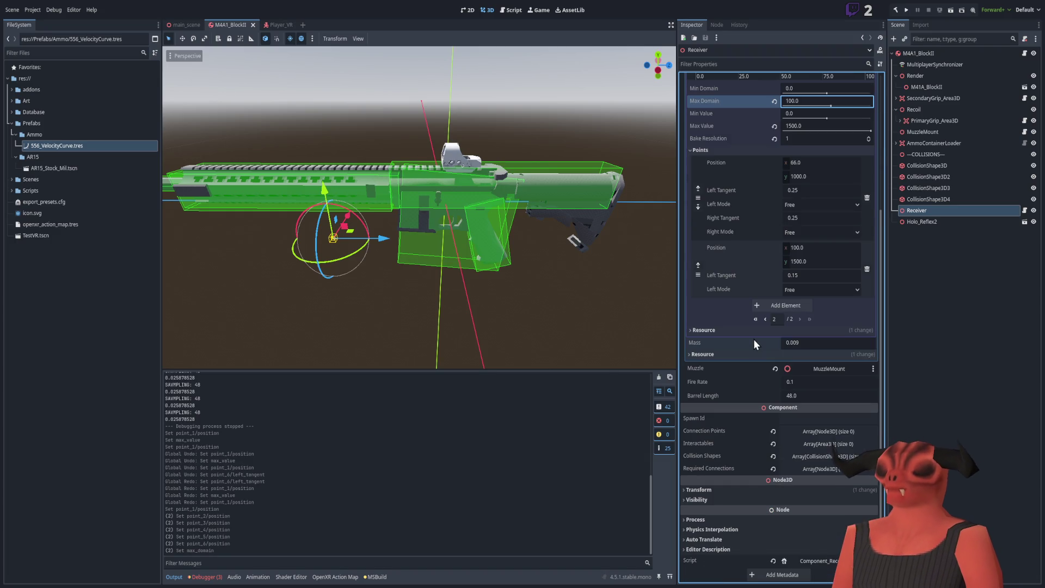
pyautogui.scroll(5, 752, 338)
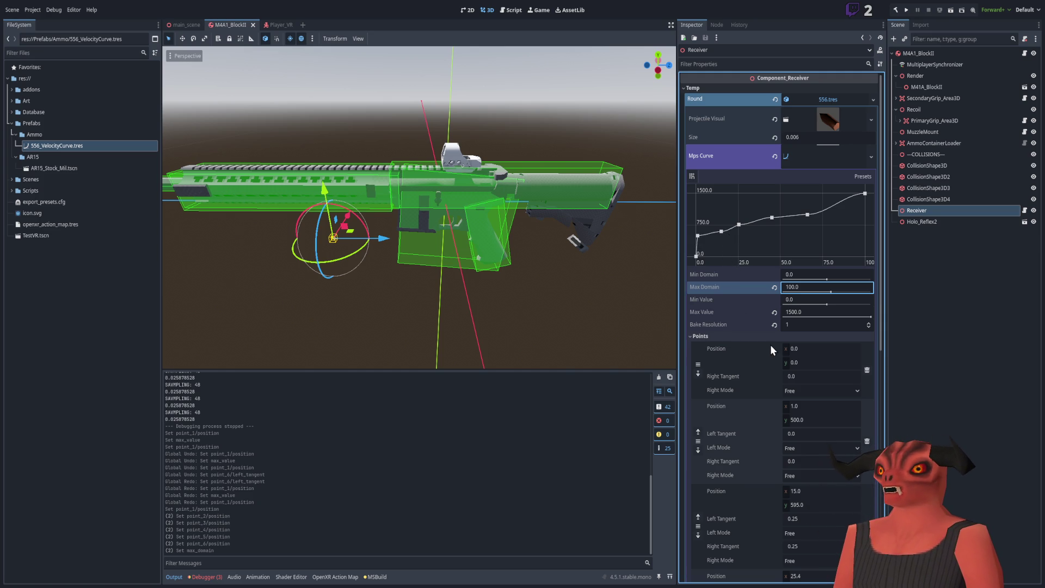
pyautogui.scroll(-3, 782, 419)
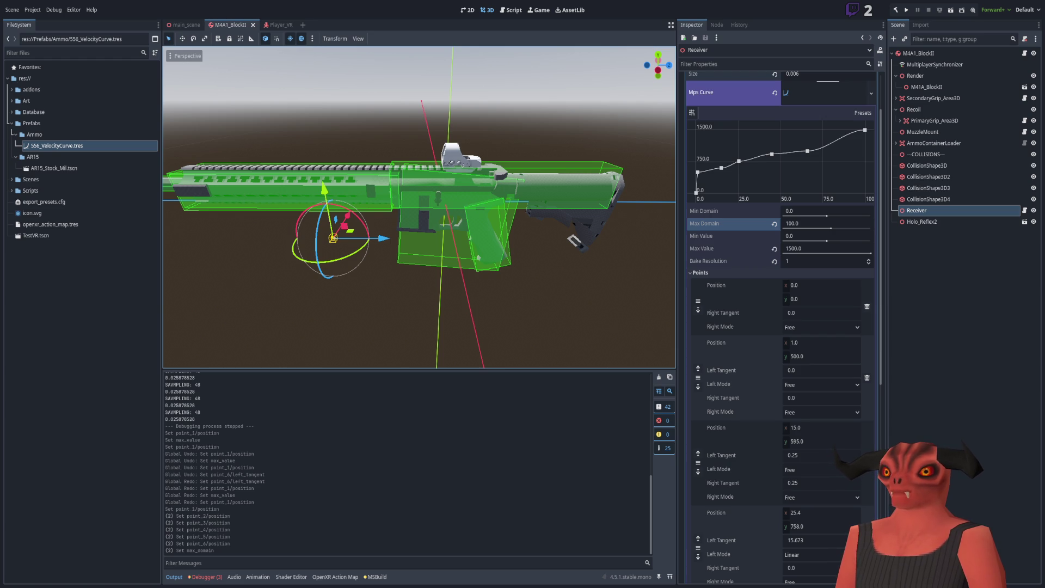
pyautogui.scroll(-2, 778, 245)
pyautogui.scroll(2, 778, 244)
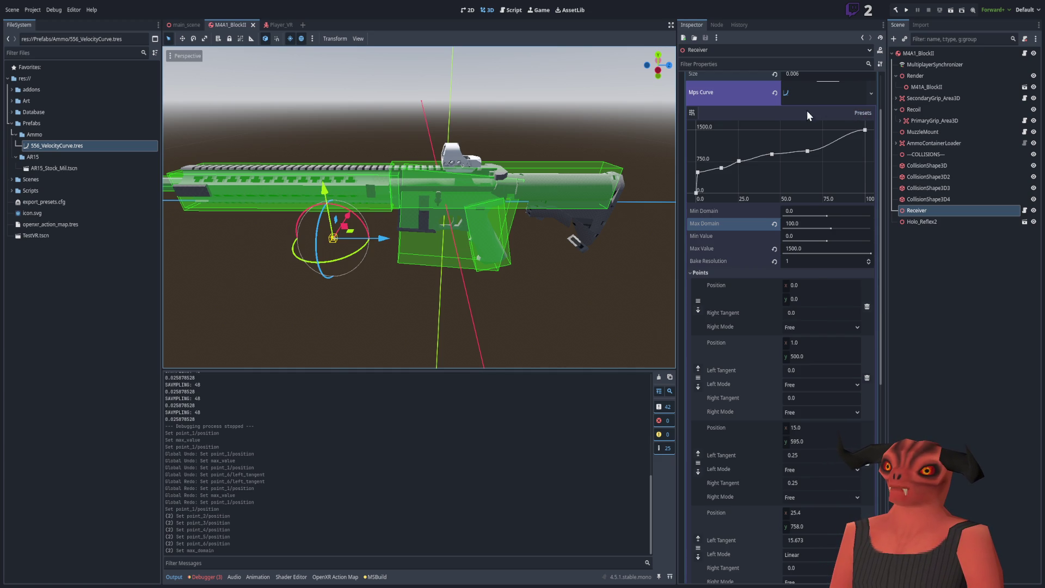
pyautogui.scroll(3, 808, 110)
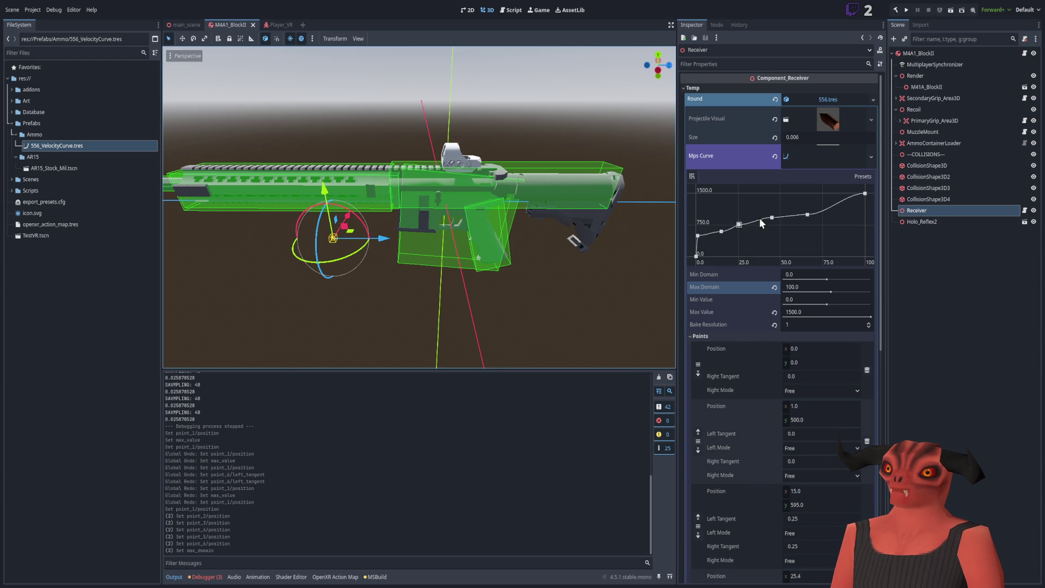
pyautogui.scroll(1, 569, 196)
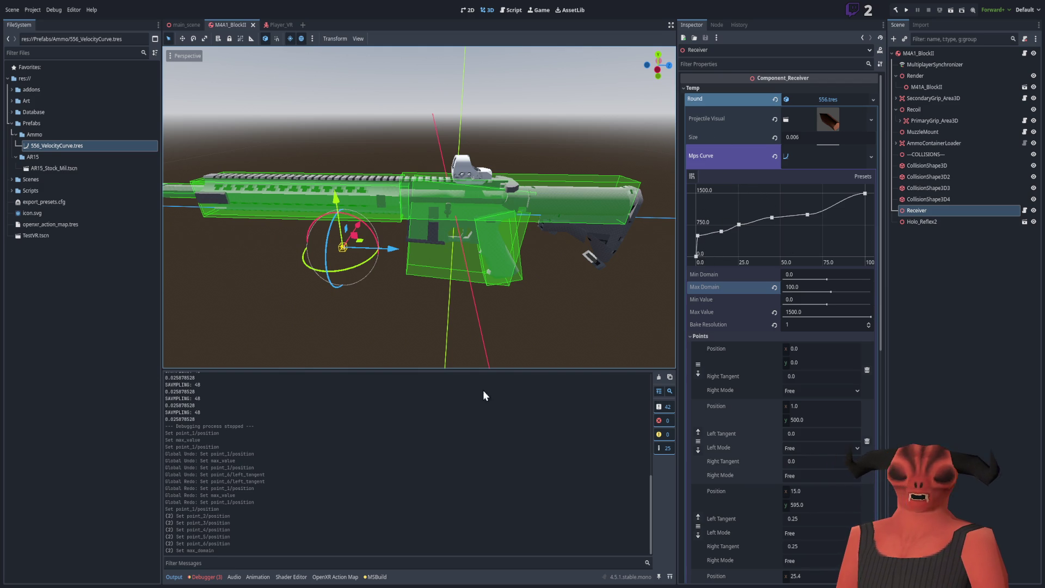
pyautogui.scroll(3, 547, 212)
pyautogui.scroll(-3, 555, 236)
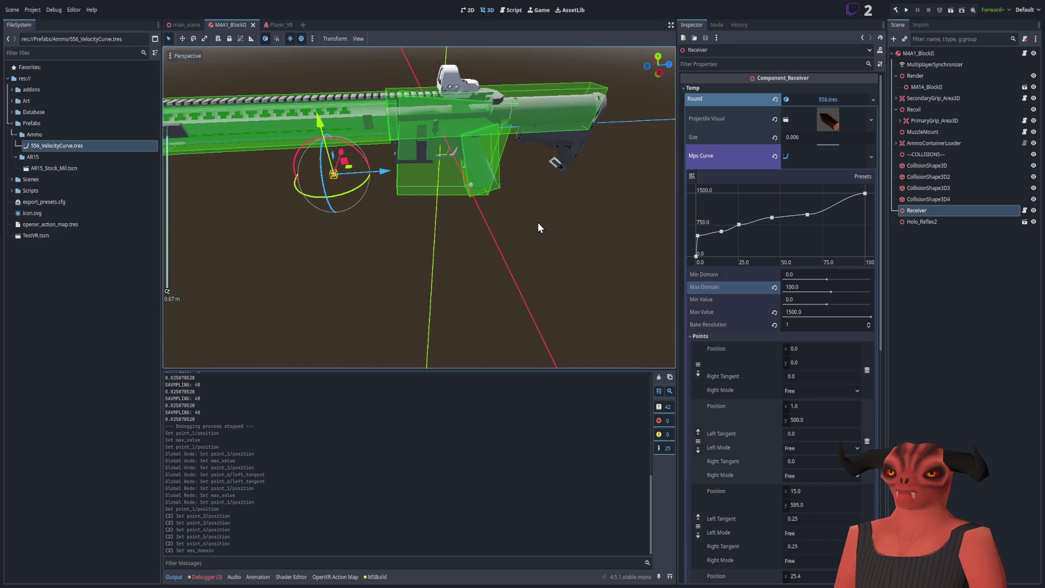
pyautogui.scroll(3, 537, 223)
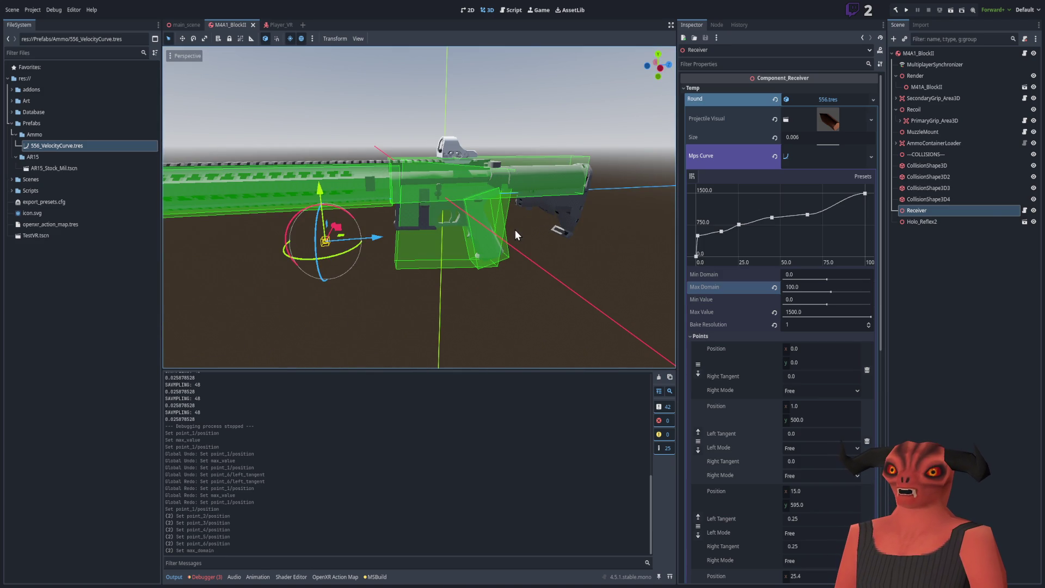
# Give the second curve point left and right tangents of 0.25.
pyautogui.click(698, 237)
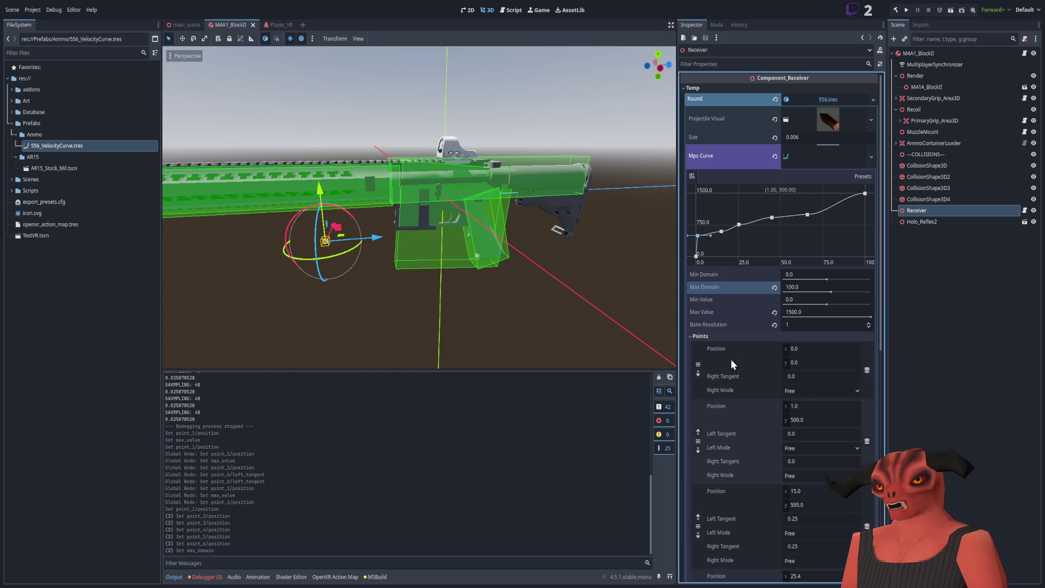
pyautogui.scroll(-3, 773, 375)
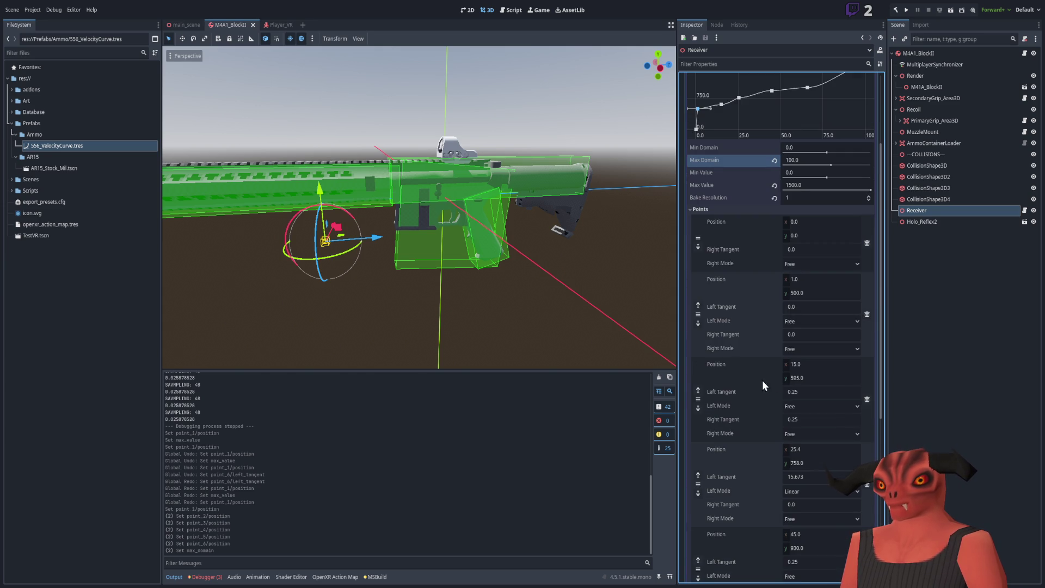
pyautogui.click(806, 335)
pyautogui.write('0.25')
pyautogui.press('Return')
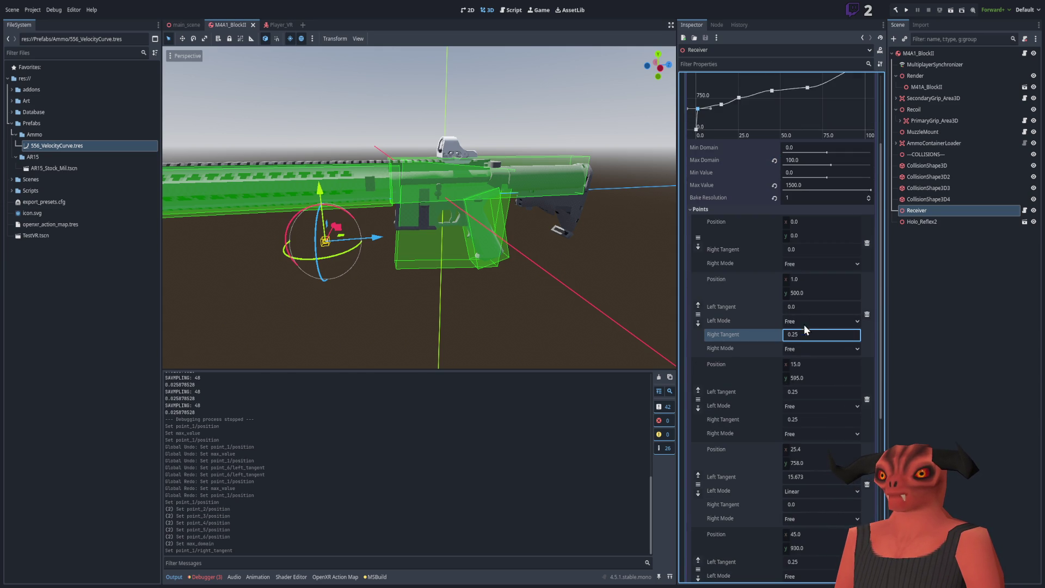
pyautogui.click(805, 307)
pyautogui.write('0.25')
pyautogui.press('Return')
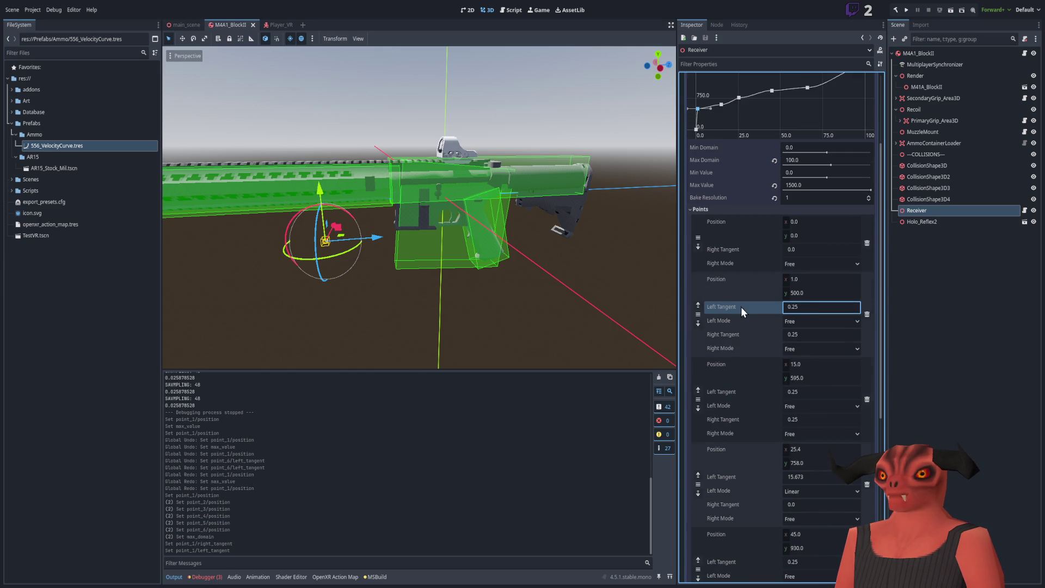
# Flatten the second point's right tangent to 0.
pyautogui.scroll(2, 740, 306)
pyautogui.write('0')
pyautogui.click(805, 400)
pyautogui.write('0')
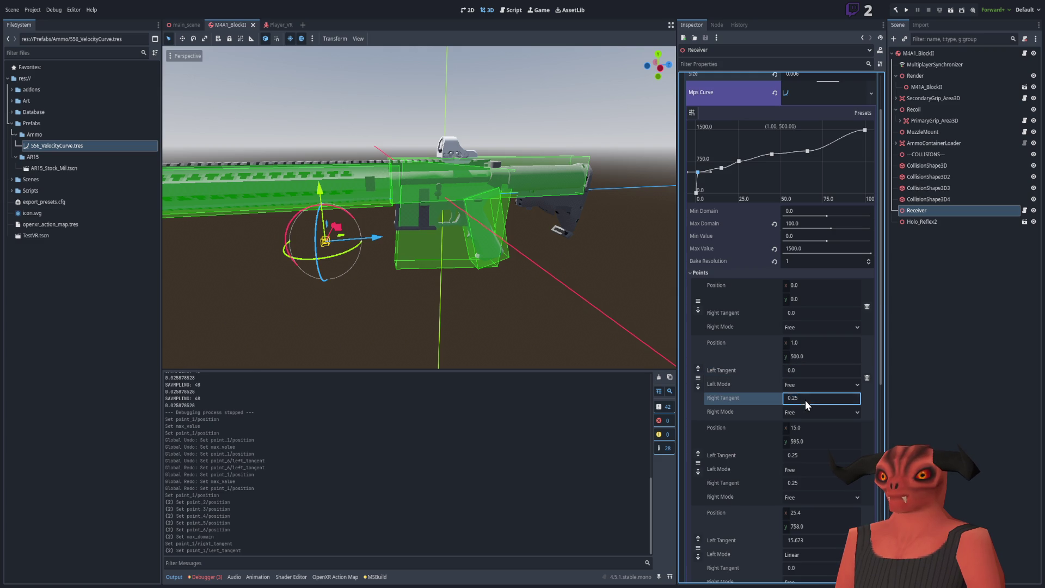
pyautogui.press('Return')
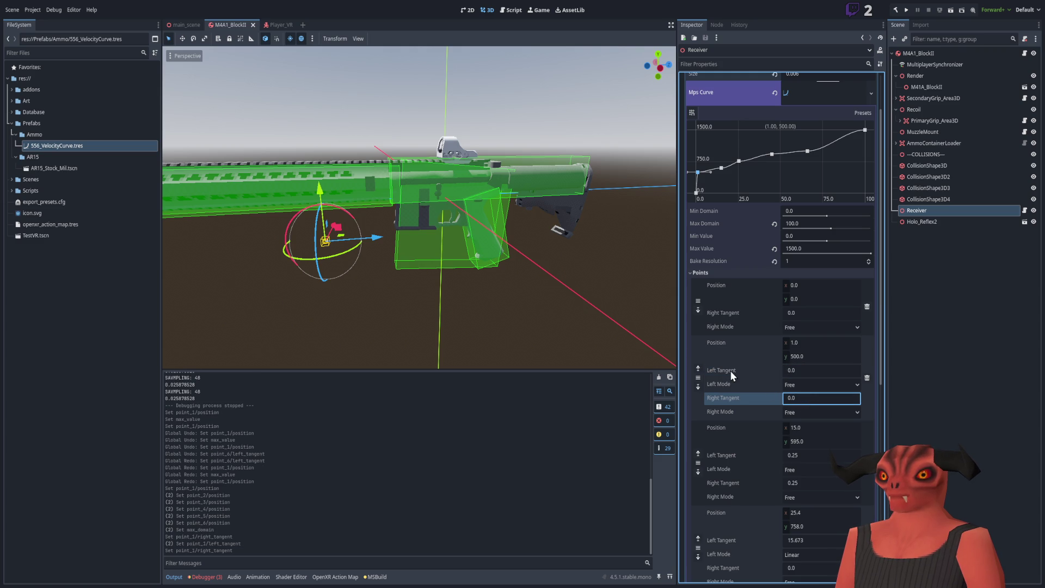
pyautogui.click(730, 371)
pyautogui.click(731, 359)
# Set the second point's Left Mode to Linear, leaving its Right Mode as Free.
pyautogui.click(789, 384)
pyautogui.click(790, 395)
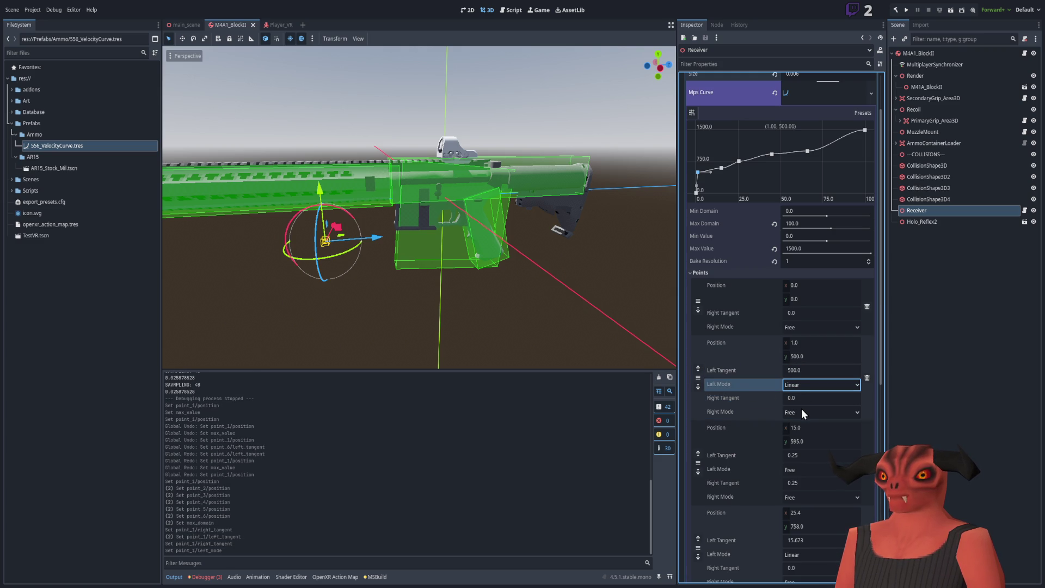
pyautogui.click(801, 411)
pyautogui.click(800, 423)
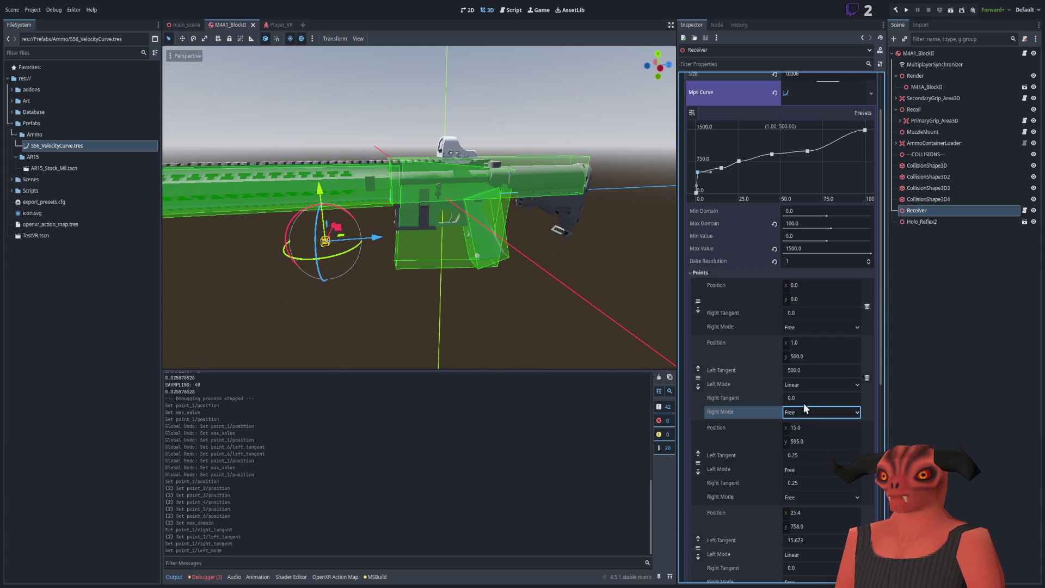
pyautogui.click(806, 398)
pyautogui.write('.25')
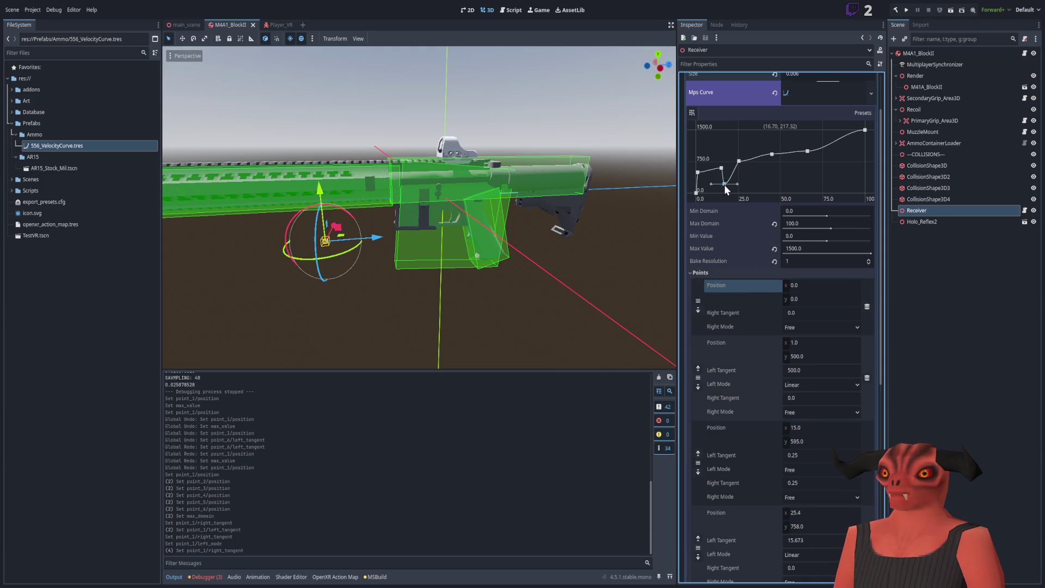
# Undo an accidentally added curve point and enter a left tangent for the 25.4 point.
pyautogui.click(724, 185)
pyautogui.hotkey('ctrl', 'z')
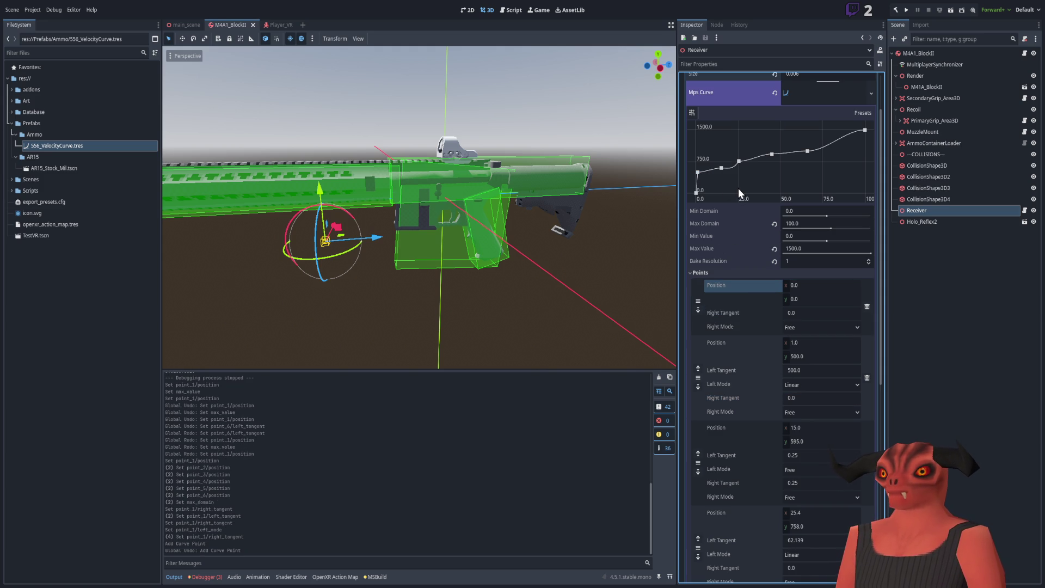
pyautogui.scroll(-5, 758, 352)
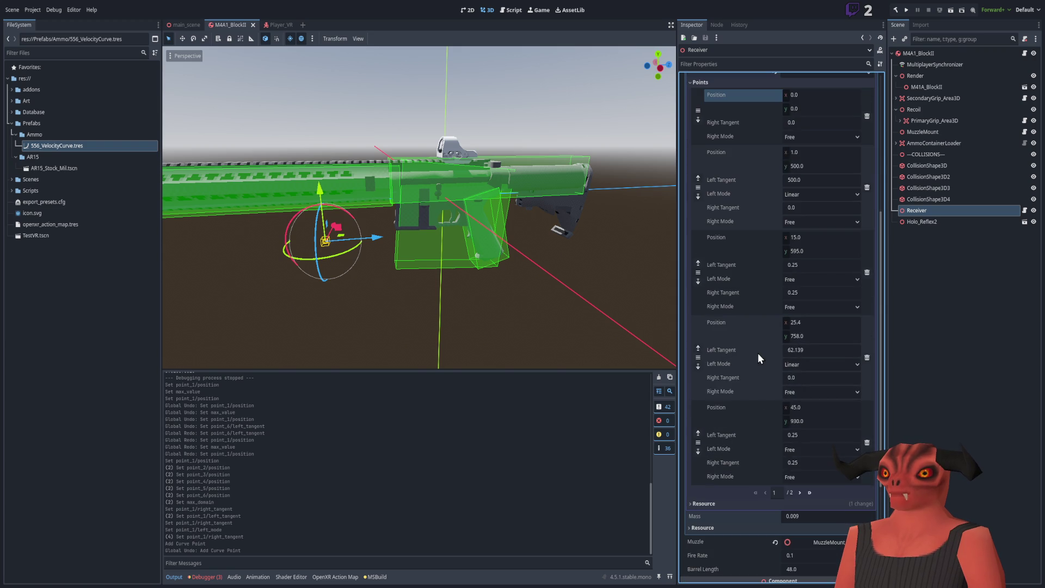
pyautogui.click(807, 351)
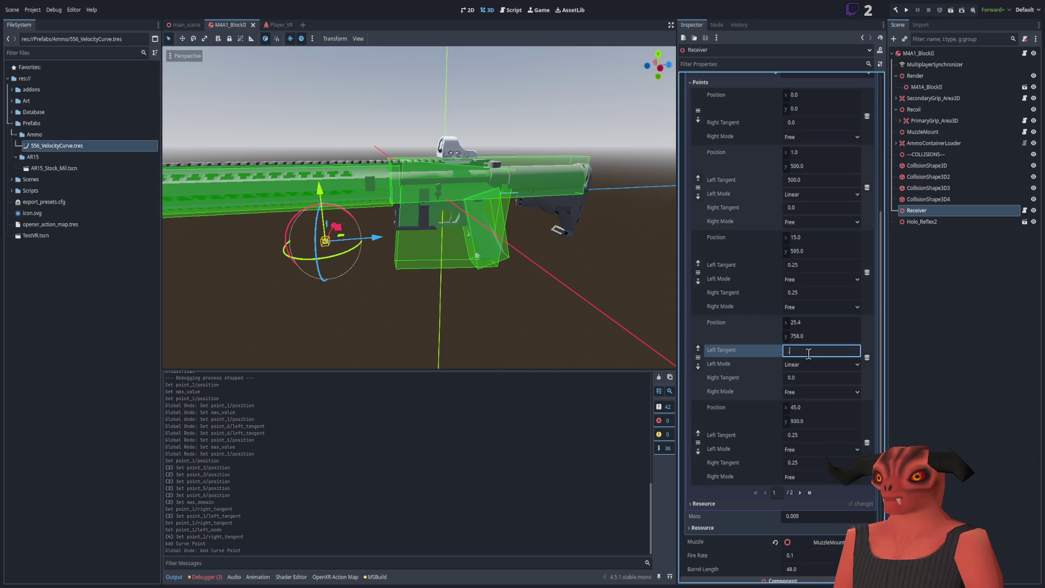
pyautogui.write('25')
pyautogui.press('Return')
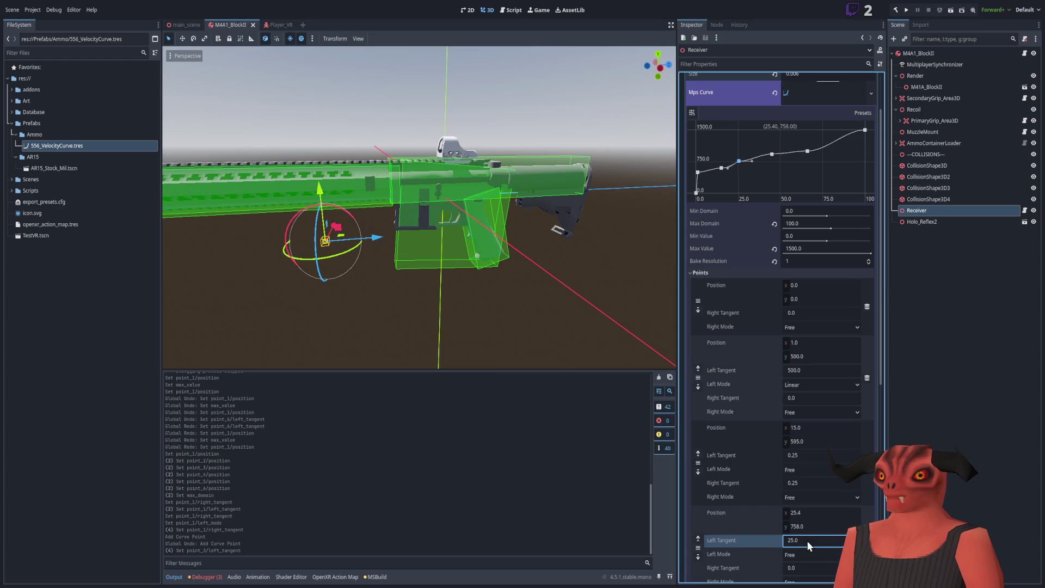
pyautogui.write('5')
pyautogui.press('Return')
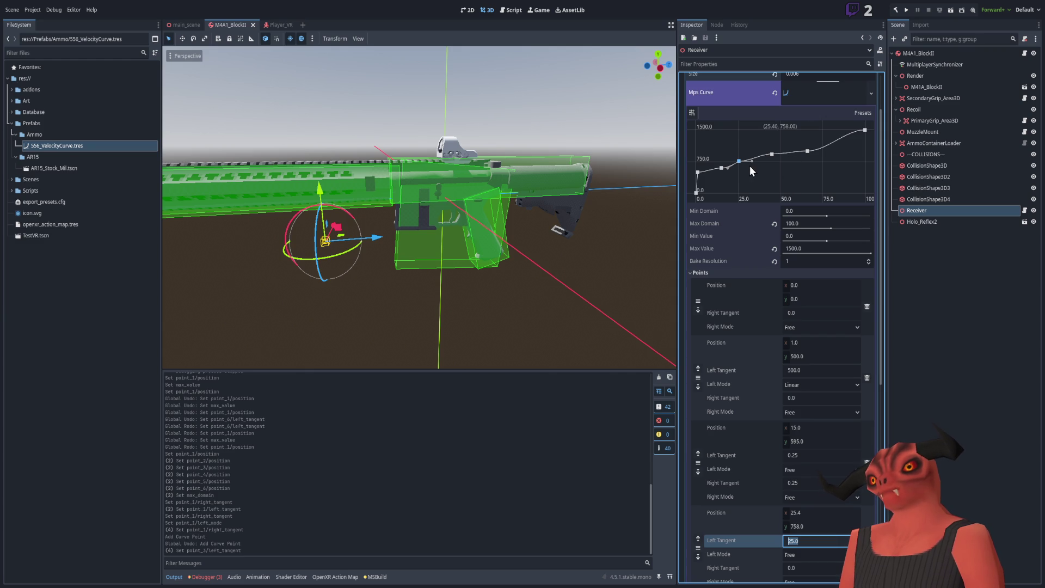
# Set the 25.4, 758 point's right tangent and change its left tangent to 15.
pyautogui.scroll(-3, 811, 536)
pyautogui.click(809, 504)
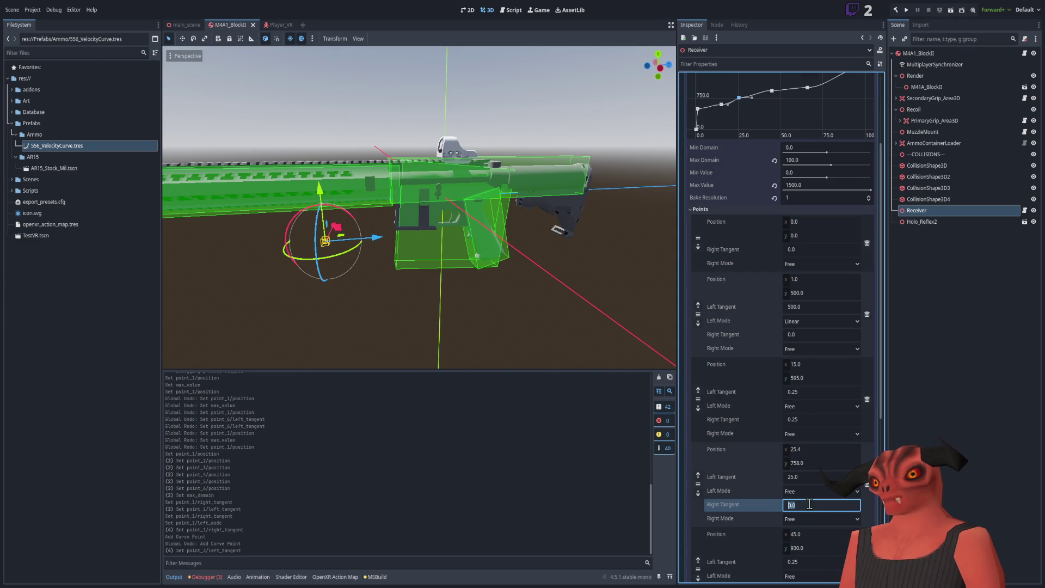
pyautogui.write('25')
pyautogui.press('Return')
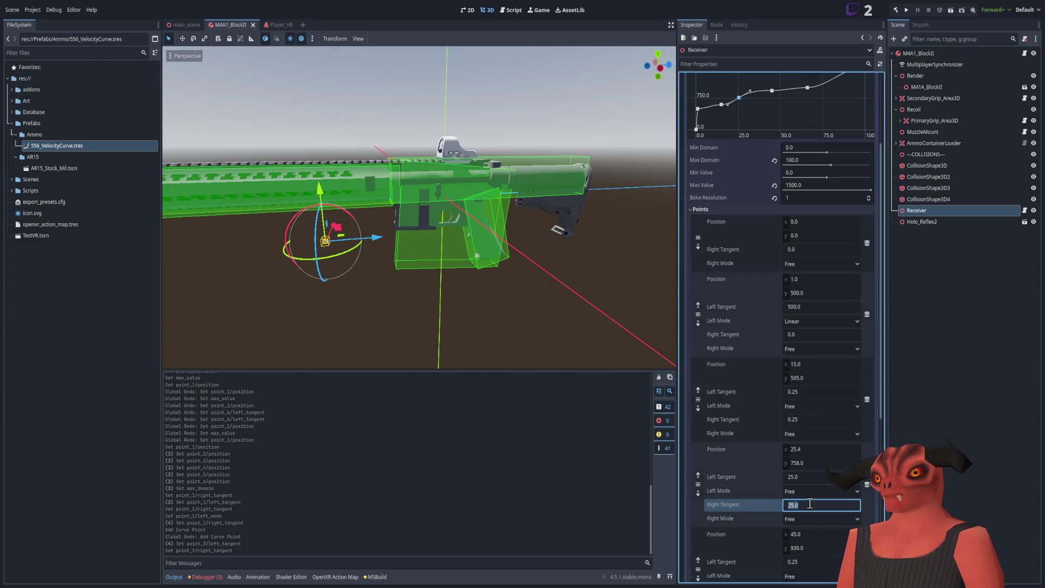
pyautogui.click(803, 481)
pyautogui.write('15')
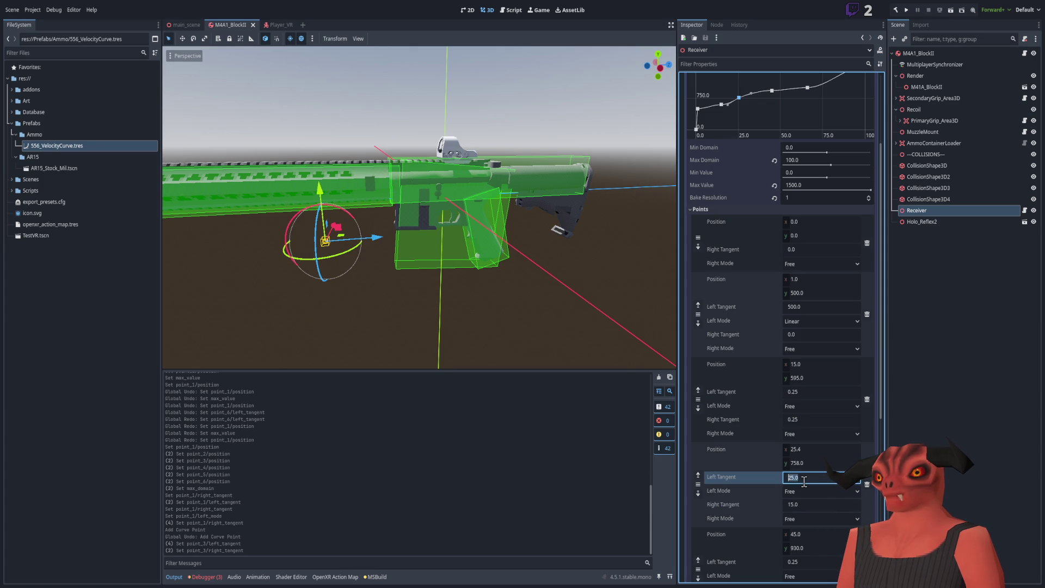
pyautogui.press('Return')
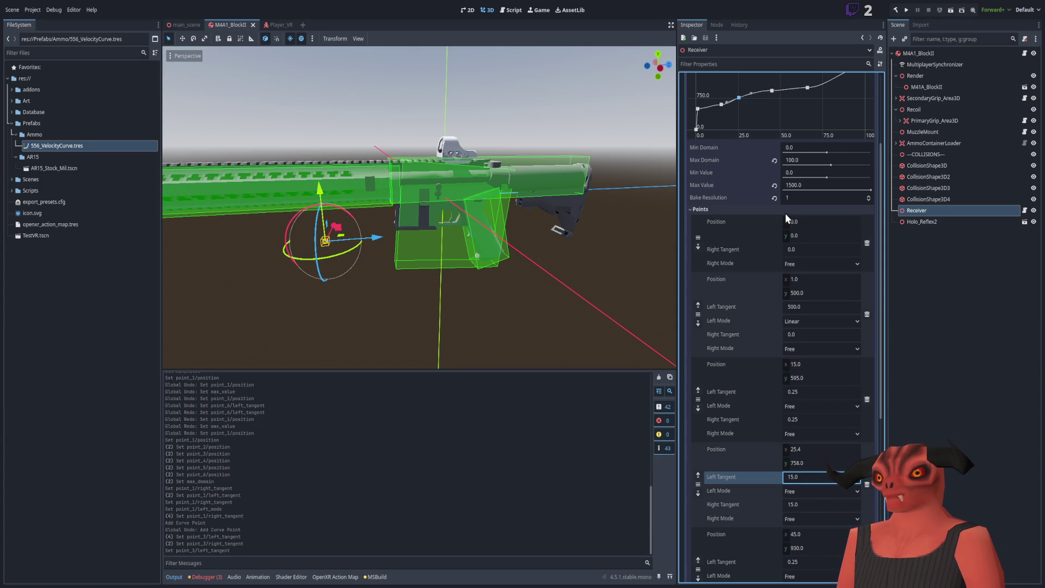
# Give the 45, 930 point a left tangent of 15.
pyautogui.scroll(-2, 796, 494)
pyautogui.click(803, 433)
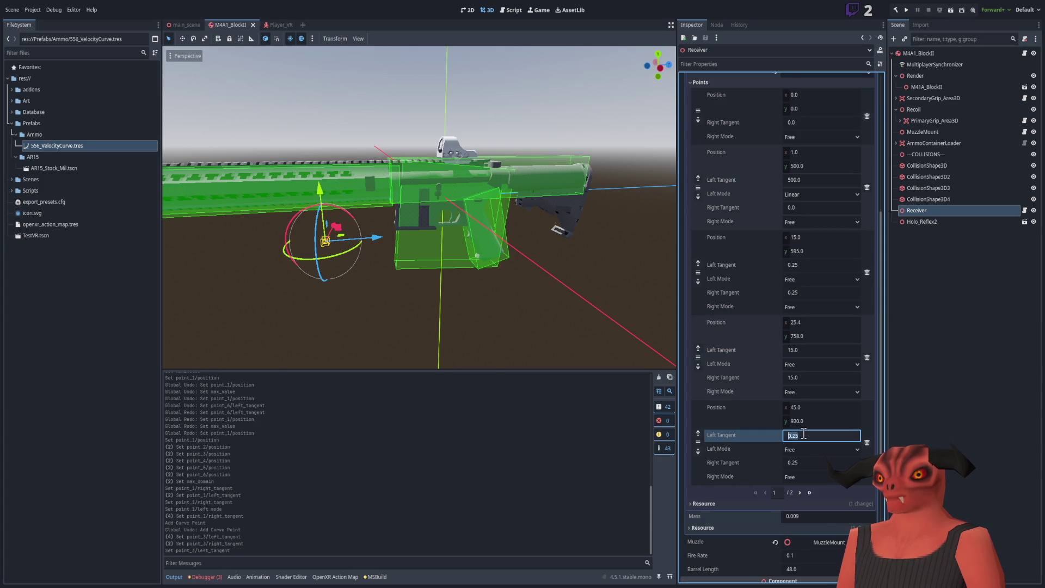
pyautogui.write('15')
pyautogui.press('Return')
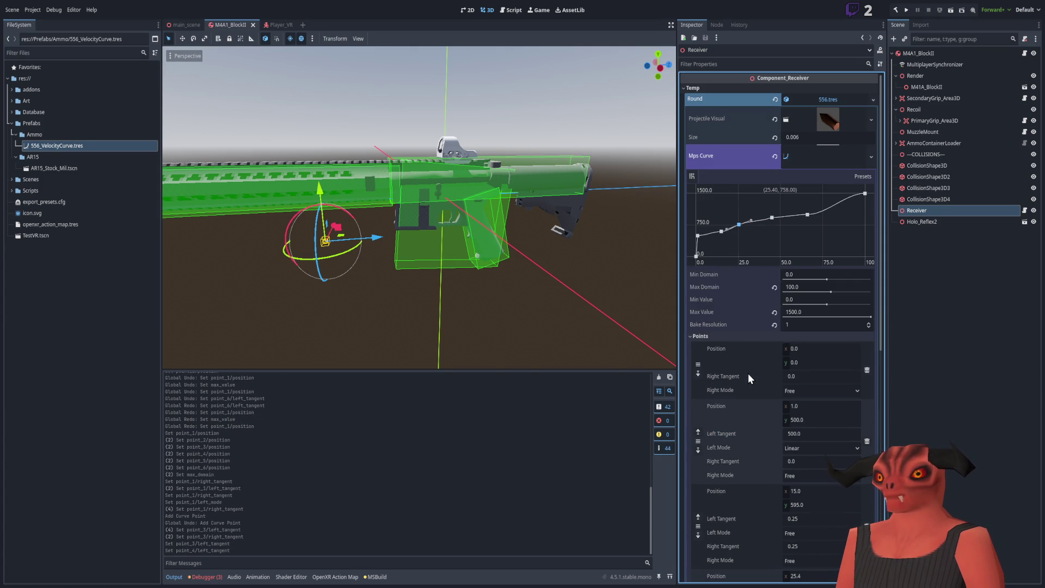
pyautogui.scroll(-4, 767, 372)
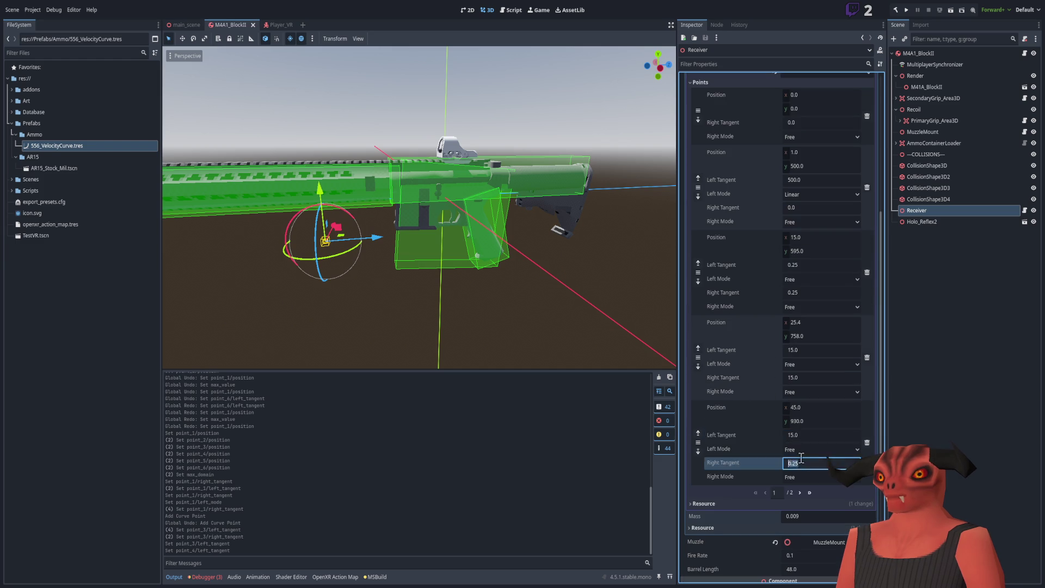
pyautogui.scroll(4, 696, 346)
pyautogui.scroll(-2, 694, 344)
pyautogui.write('15')
pyautogui.press('Return')
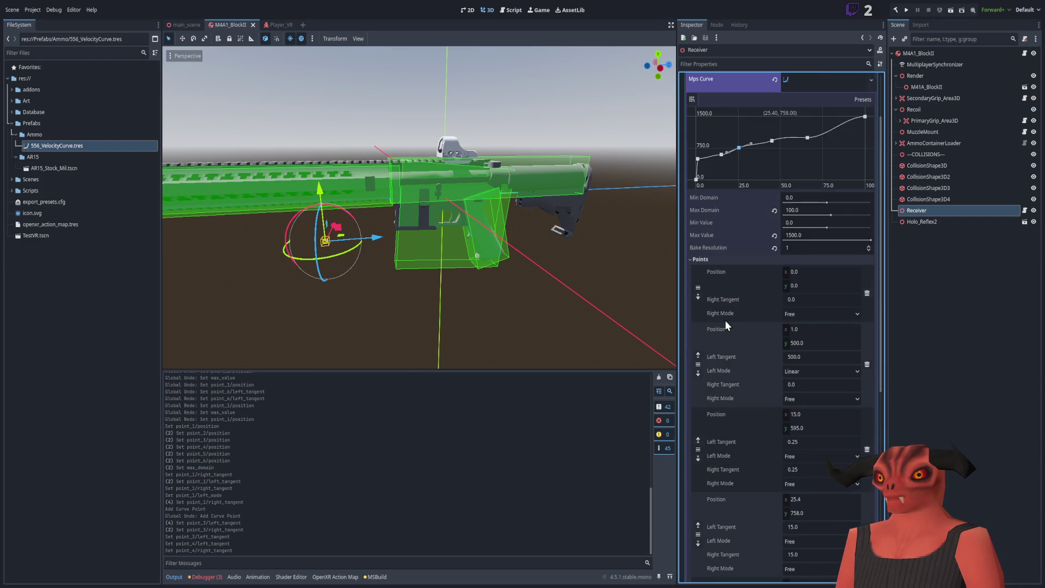
pyautogui.scroll(-3, 782, 320)
pyautogui.scroll(-2, 782, 318)
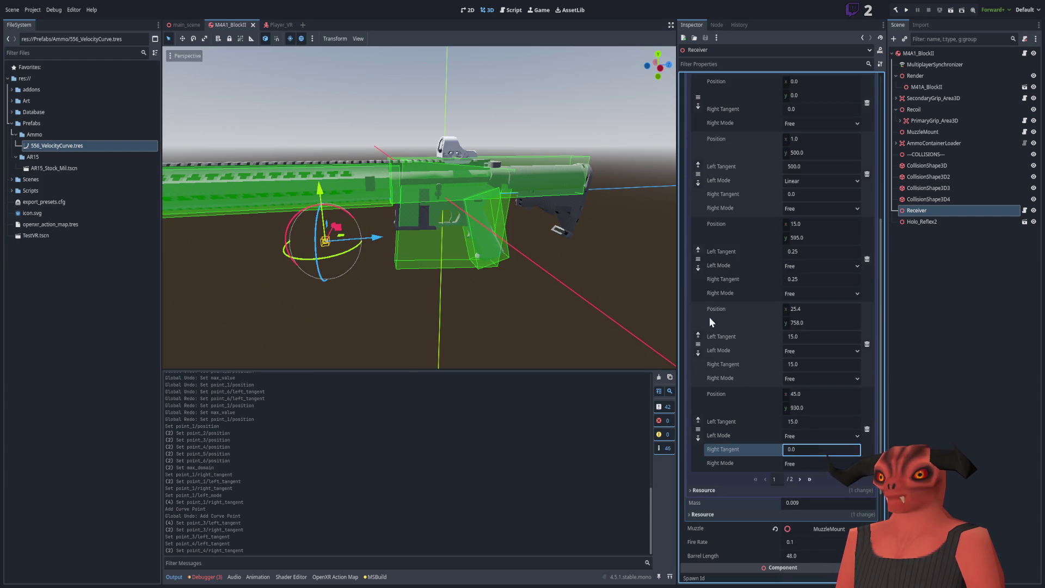
pyautogui.scroll(8, 702, 294)
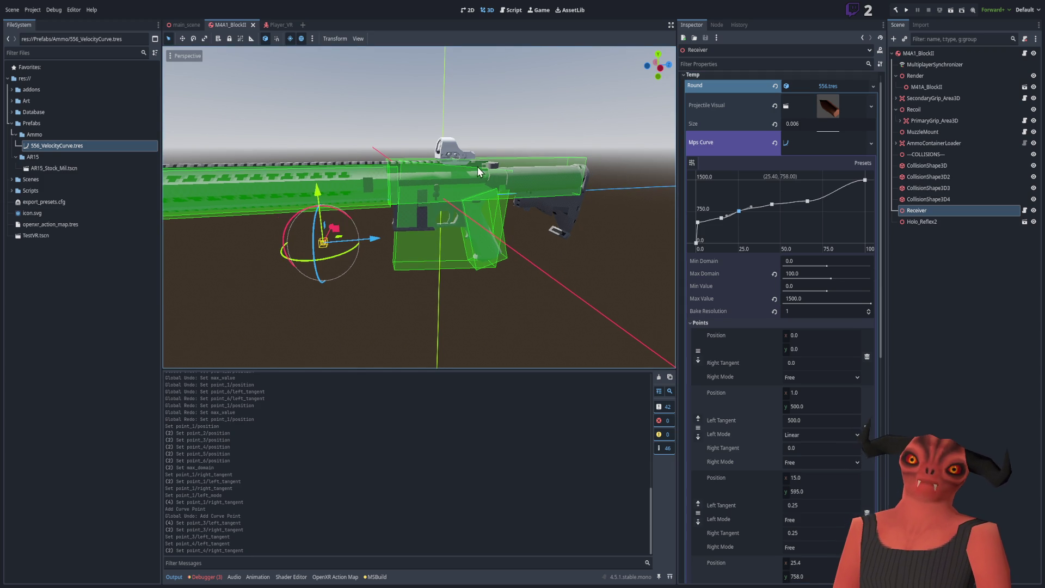
# Run the project and select a child of M4A1_BlockII under MainScene in the Remote tree.
pyautogui.click(906, 9)
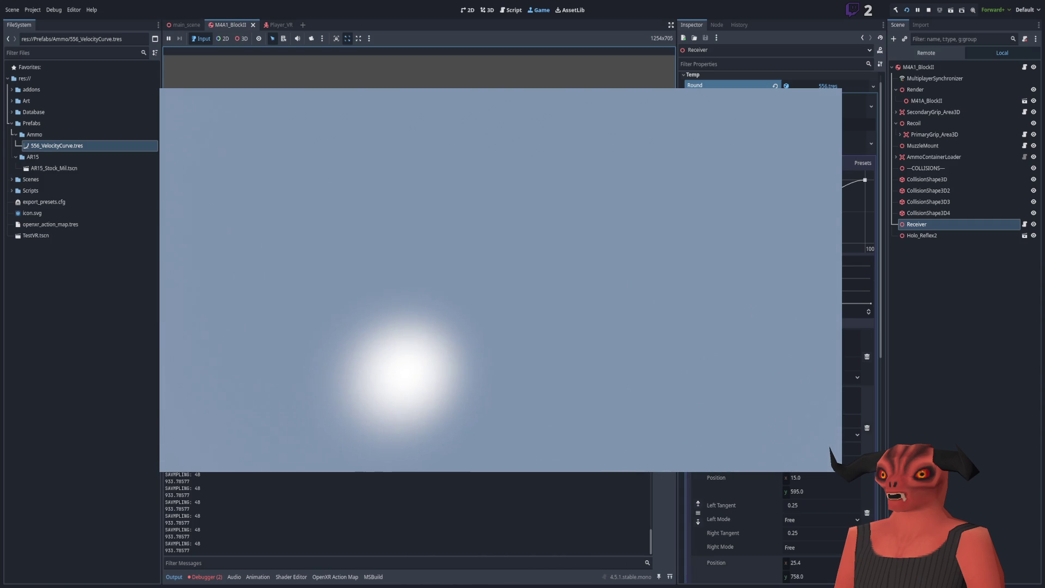
pyautogui.click(827, 85)
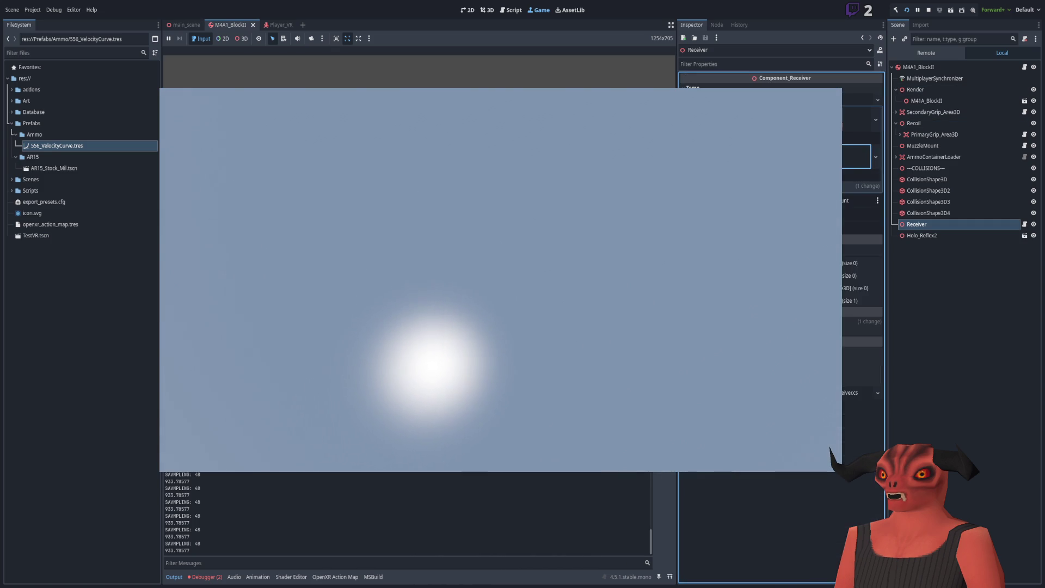
pyautogui.click(936, 52)
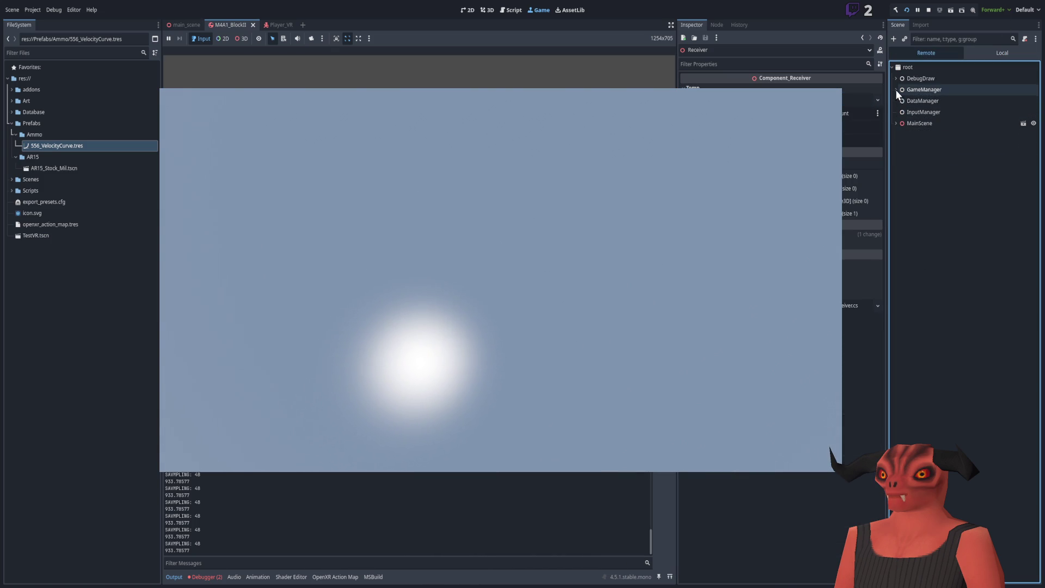
pyautogui.click(896, 124)
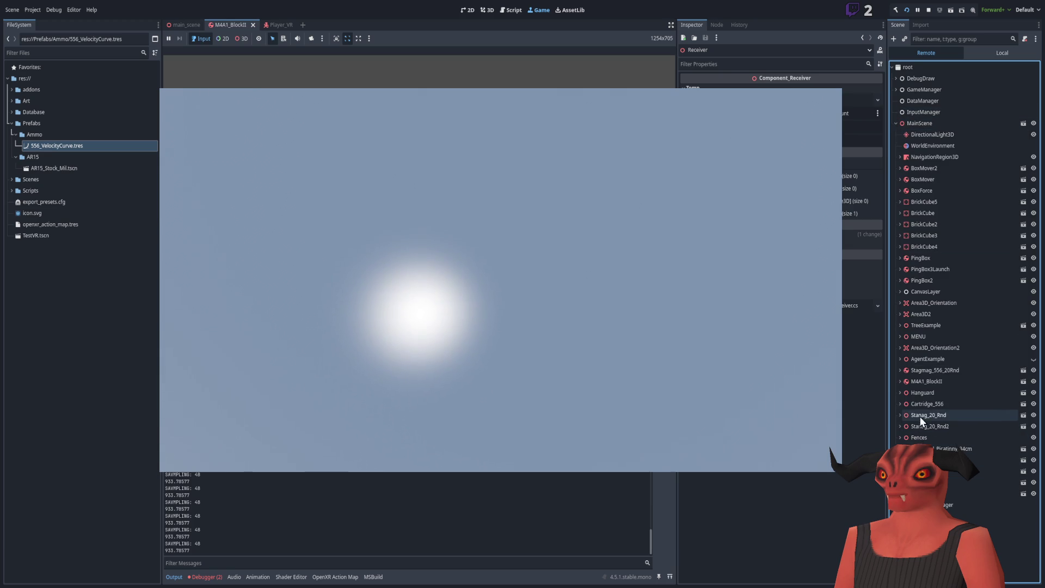
pyautogui.click(899, 381)
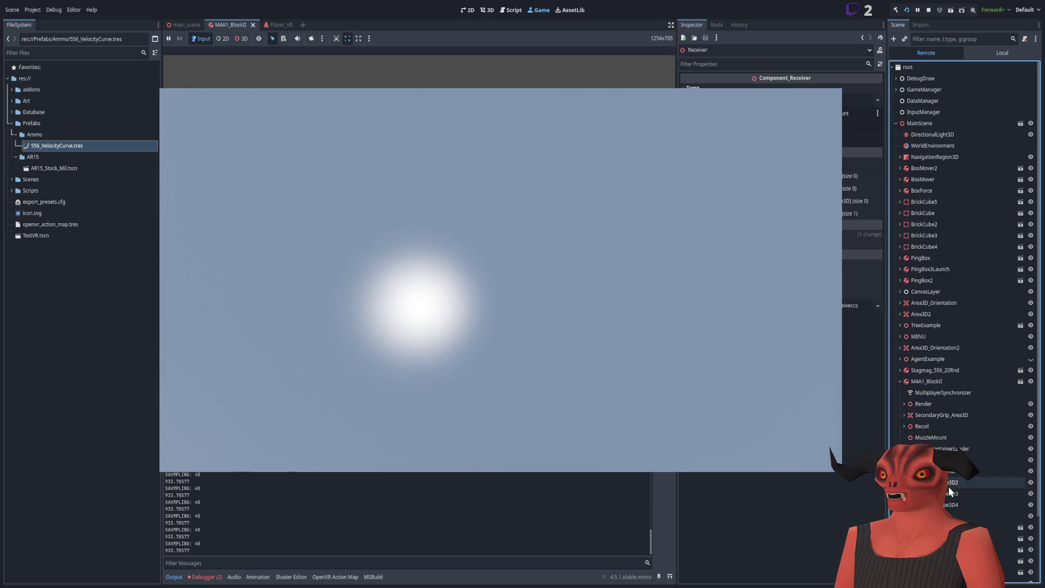
pyautogui.click(947, 516)
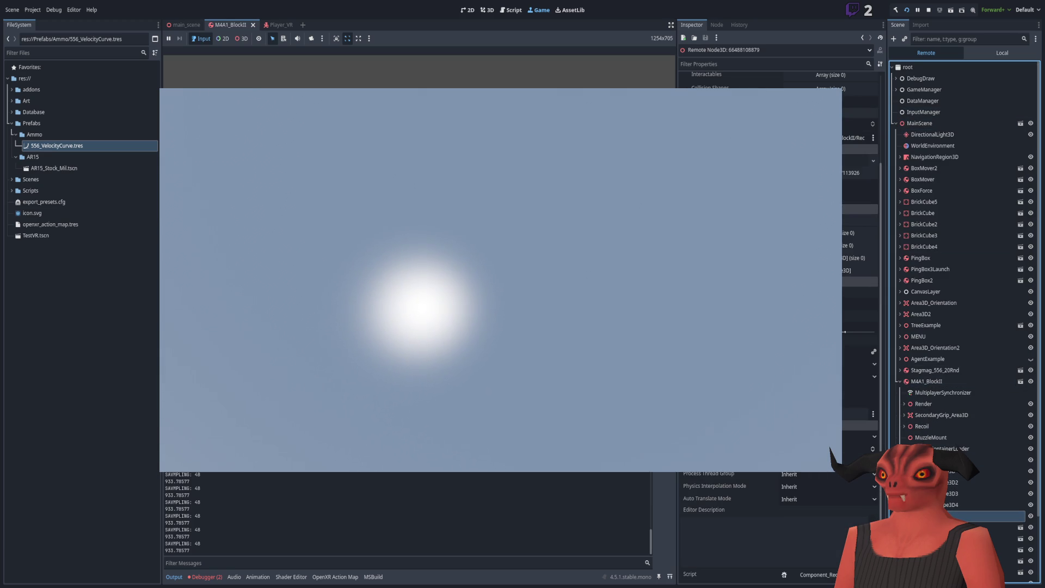
pyautogui.scroll(3, 778, 326)
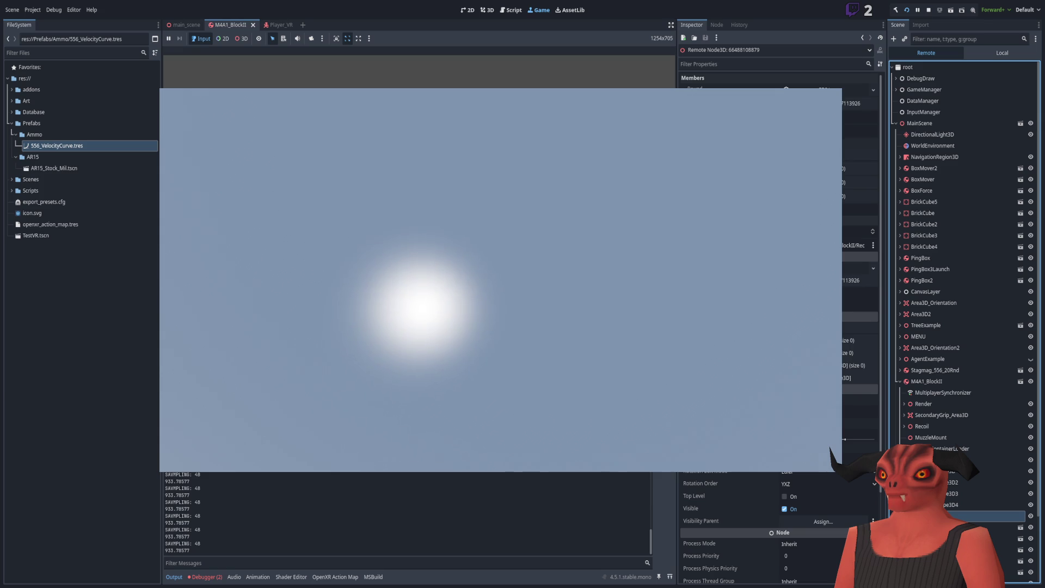
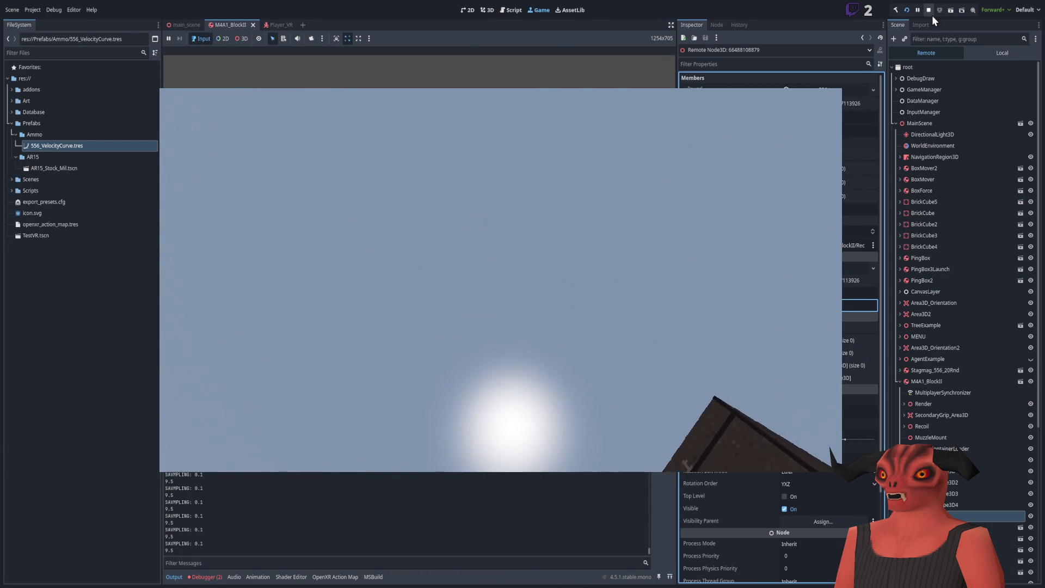
# Stop the game test run and orbit the 3D view back to a side view of the M4A1_BlockII rifle.
pyautogui.click(929, 12)
pyautogui.moveTo(566, 243)
pyautogui.mouseDown()
pyautogui.moveTo(445, 292)
pyautogui.moveTo(511, 224)
pyautogui.moveTo(528, 274)
pyautogui.mouseUp()
pyautogui.rightClick(528, 274)
pyautogui.click(926, 329)
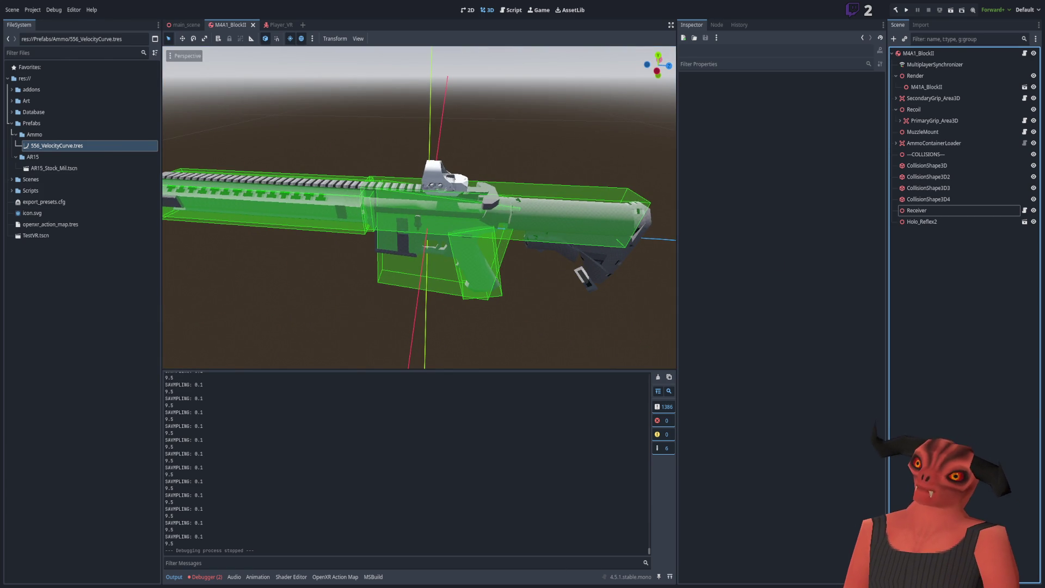
pyautogui.hotkey('alt', 'Tab')
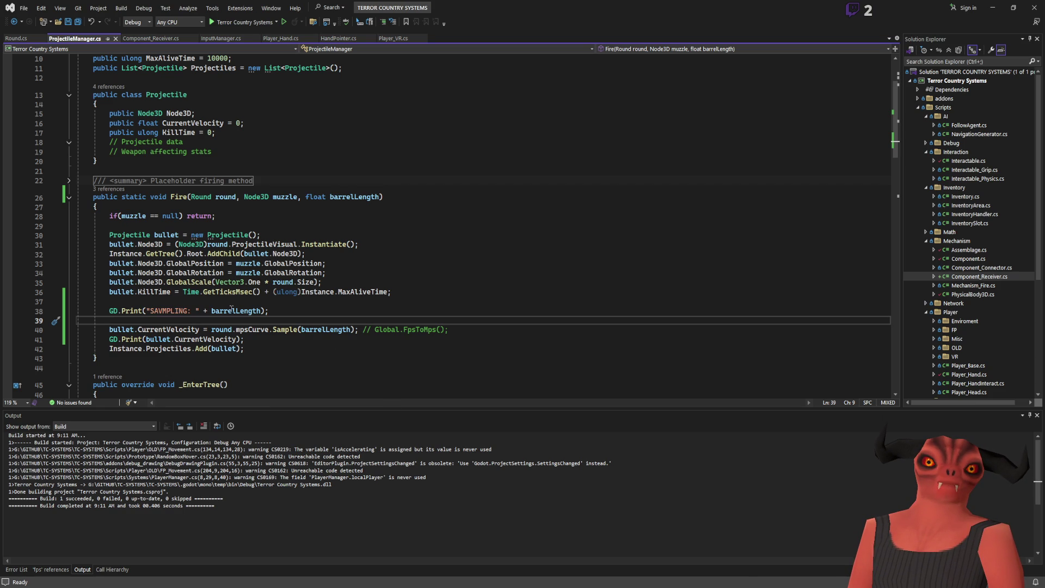
# Delete the SAVMPLING debug print line and its blank line from ProjectileManager.cs, then save.
pyautogui.hotkey('shift', 'Up')
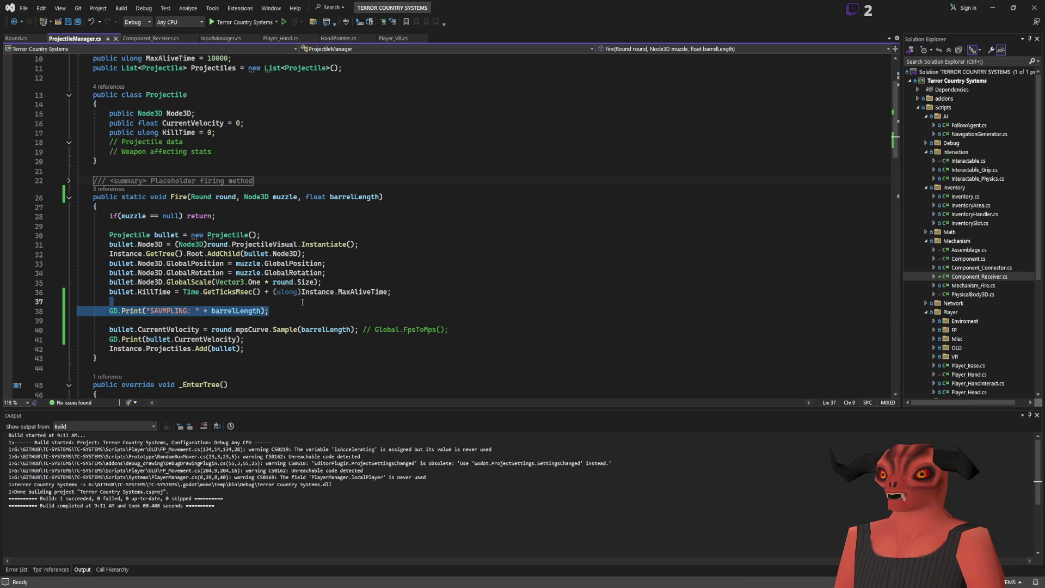
pyautogui.press('Delete')
pyautogui.press('BackSpace')
pyautogui.press('BackSpace')
pyautogui.press('BackSpace')
pyautogui.press('BackSpace')
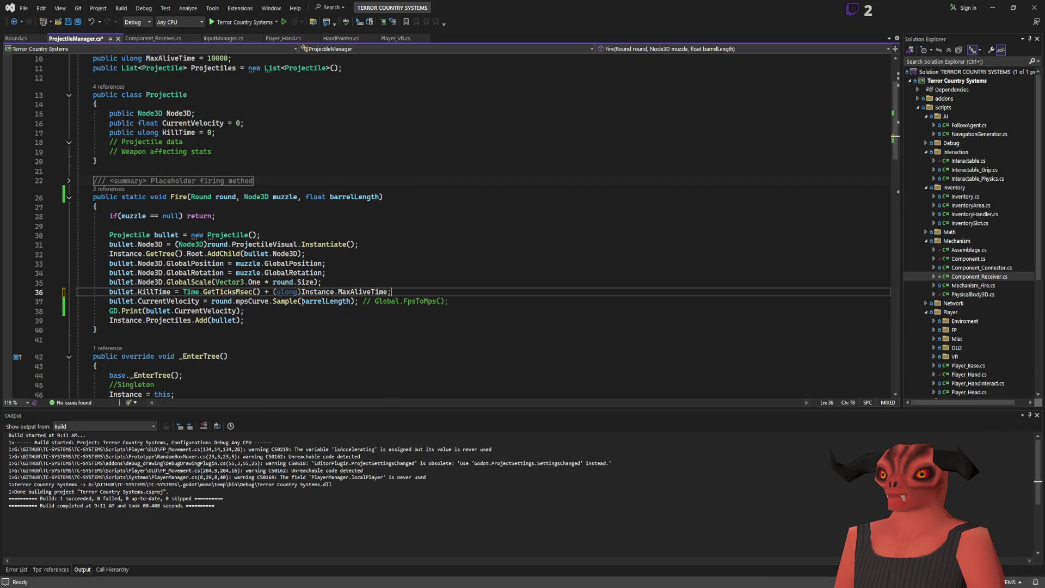
pyautogui.hotkey('ctrl', 's')
# Inspect the Receiver node in Godot and review the Fire method's lines 26–38 in the code.
pyautogui.hotkey('alt', 'Tab')
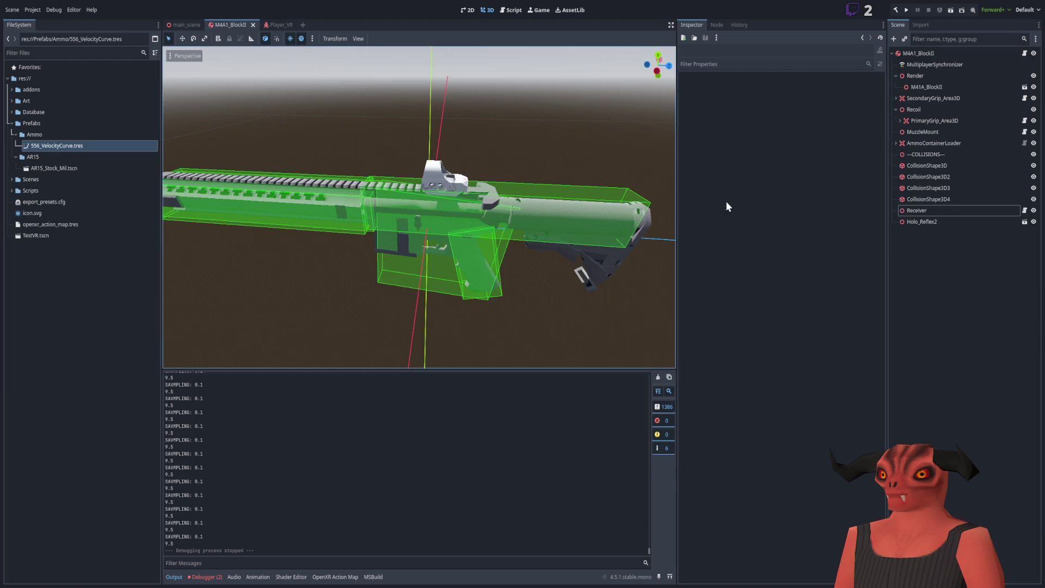
pyautogui.click(929, 212)
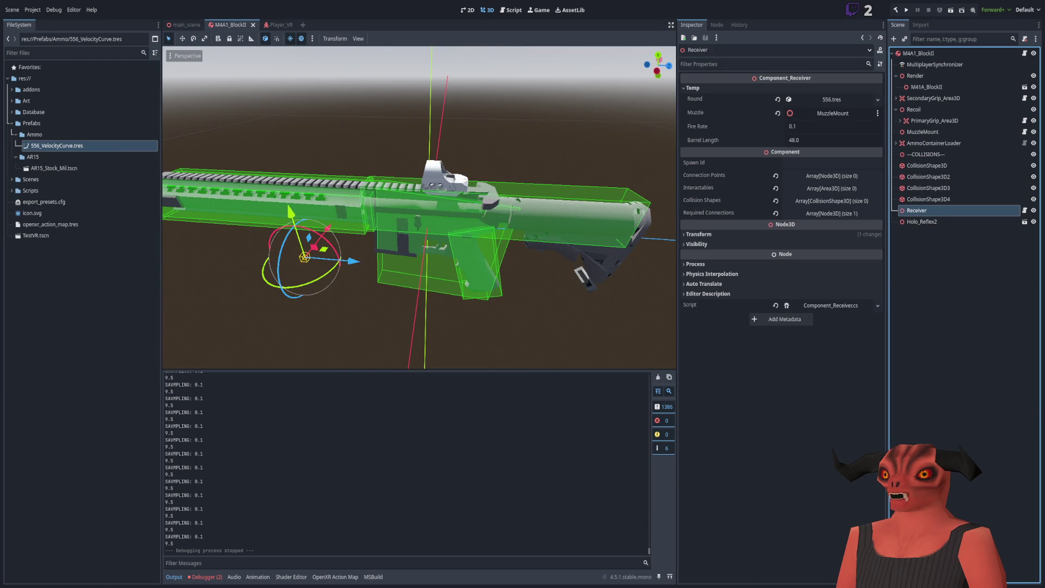
pyautogui.hotkey('alt', 'Tab')
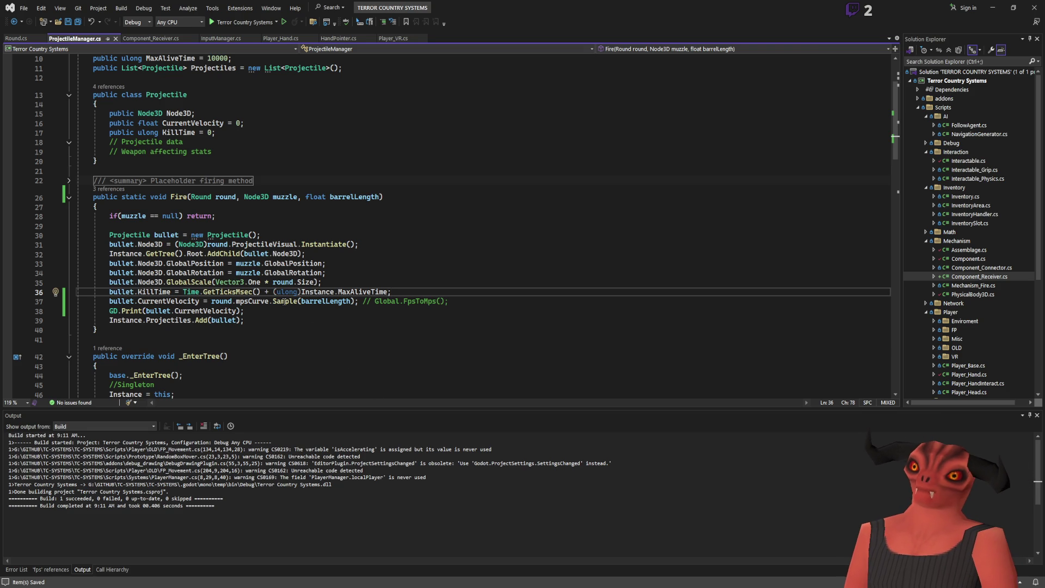
pyautogui.hotkey('alt', 'Tab')
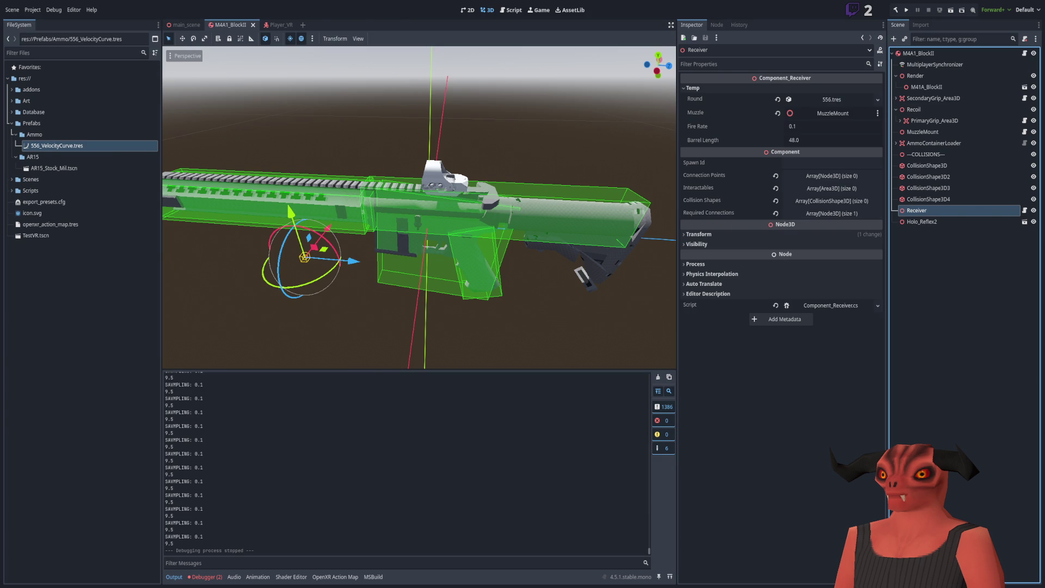
pyautogui.hotkey('alt', 'Tab')
pyautogui.moveTo(293, 197); pyautogui.dragTo(291, 313)
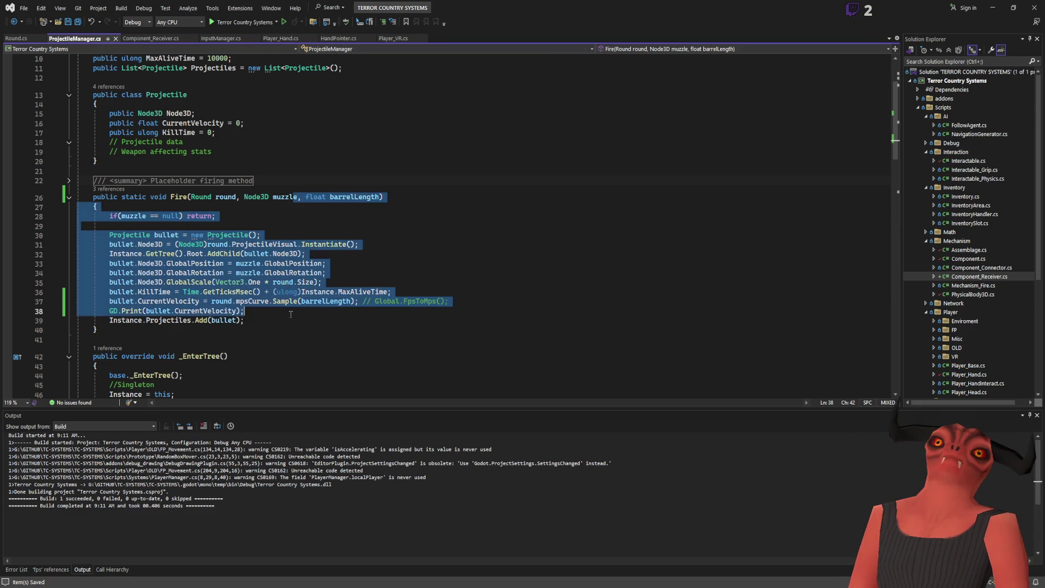
pyautogui.scroll(-2, 291, 313)
pyautogui.hotkey('alt', 'Tab')
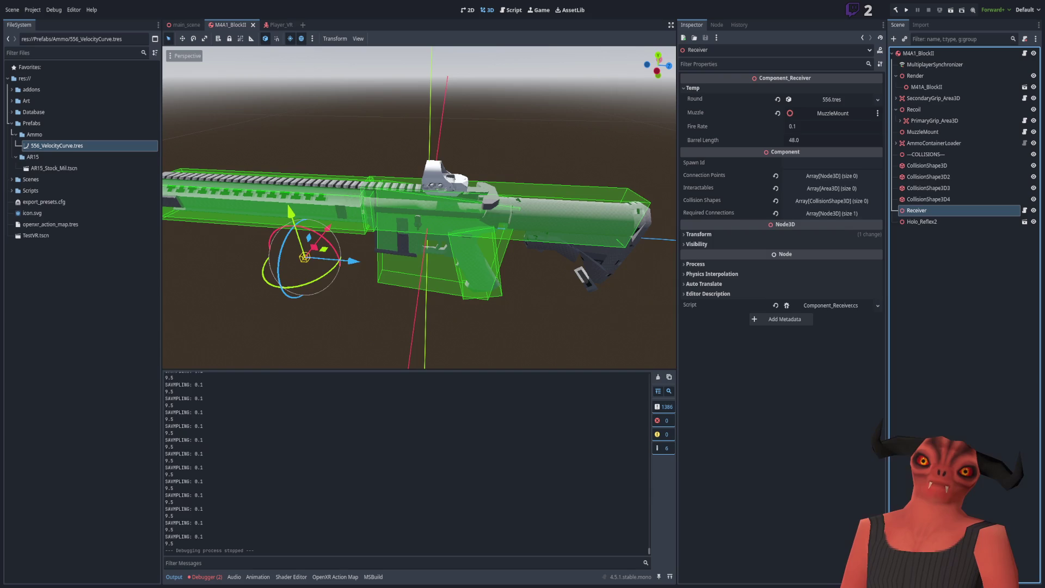
# Expand the 556.tres round's Mps Curve and set its first point's x position to 400.
pyautogui.click(827, 100)
pyautogui.click(832, 155)
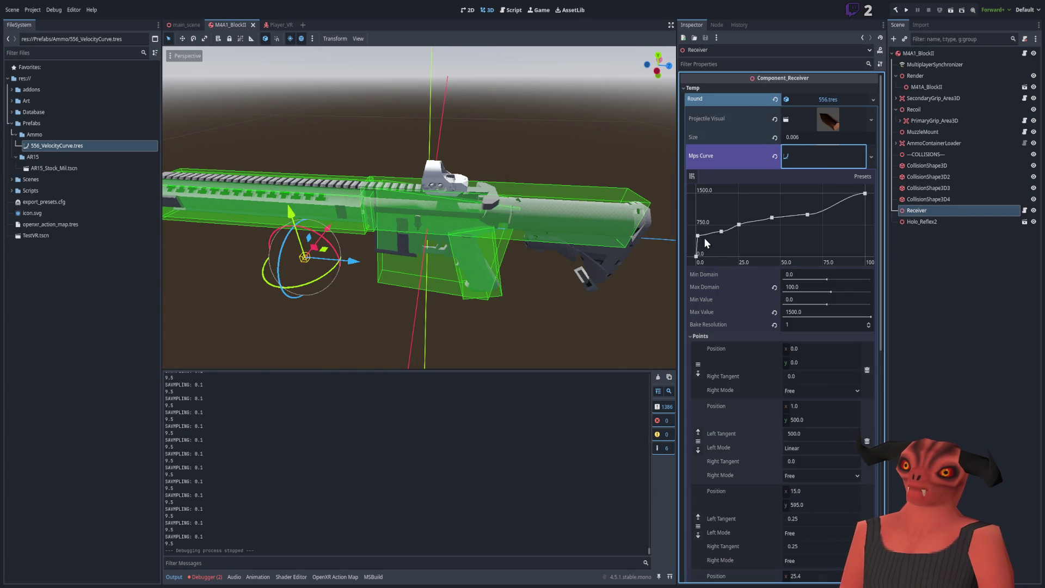
pyautogui.click(696, 255)
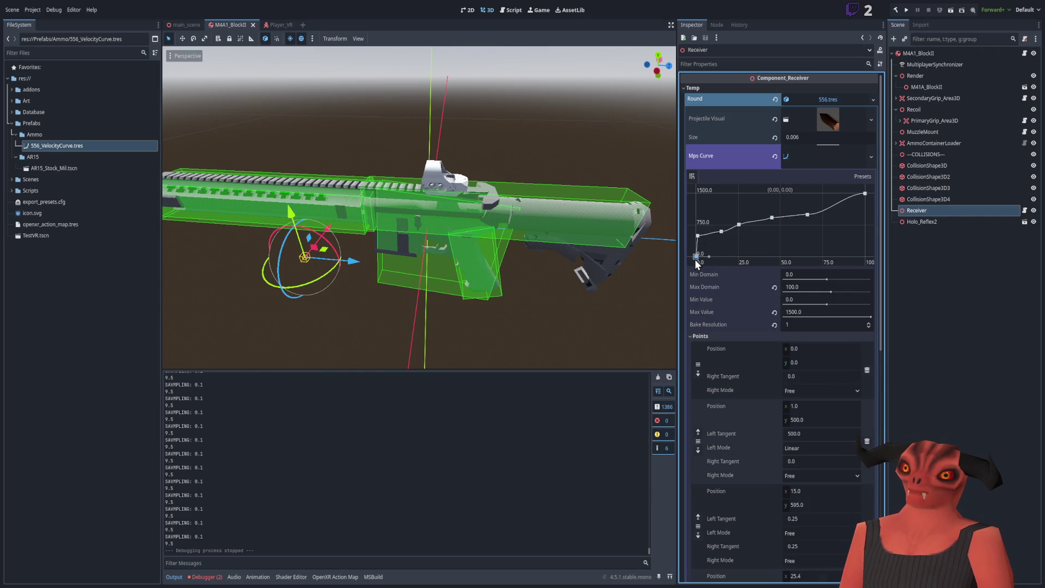
pyautogui.click(824, 350)
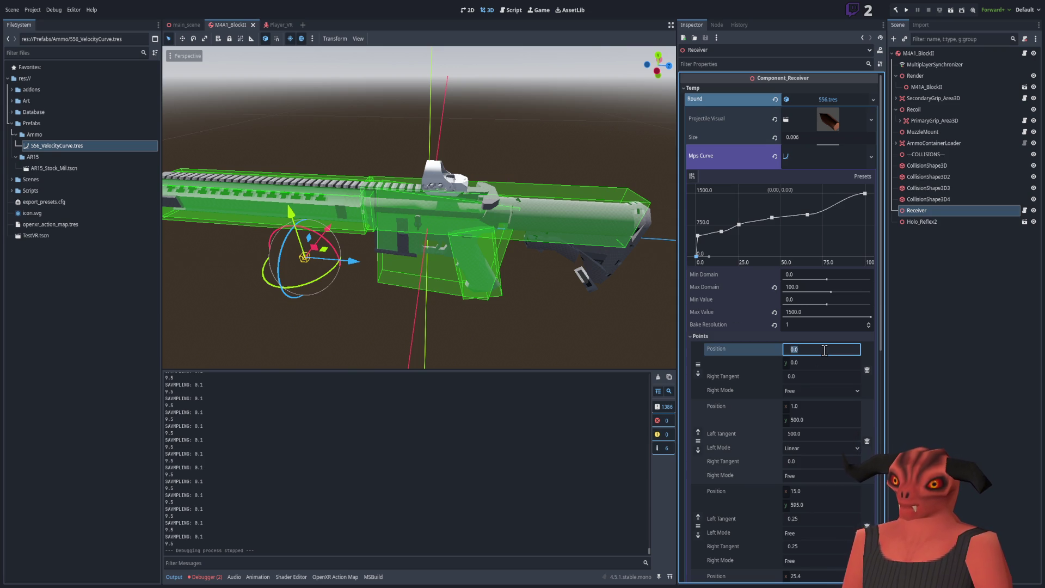
pyautogui.write('400')
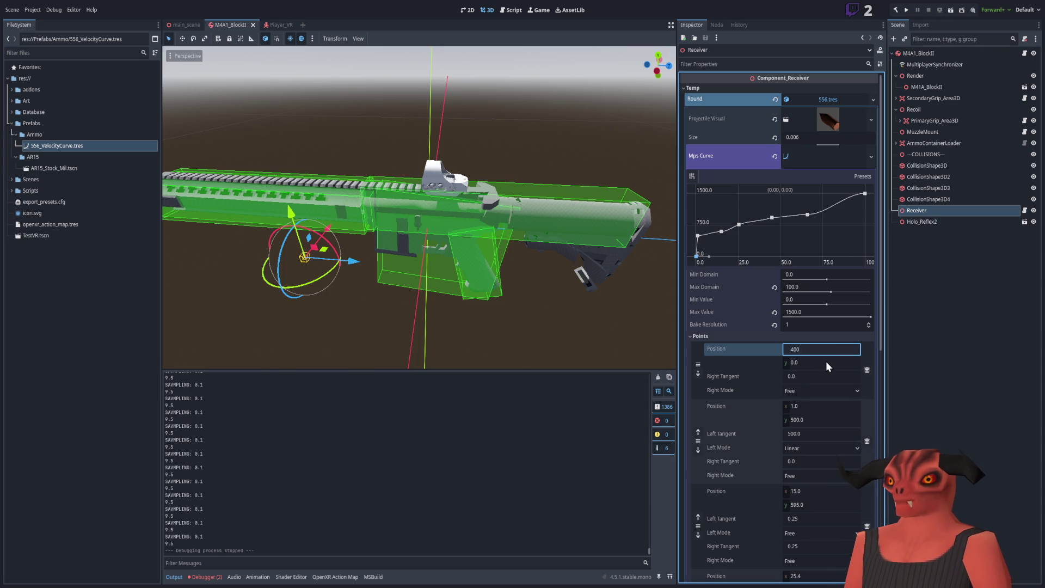
pyautogui.press('Return')
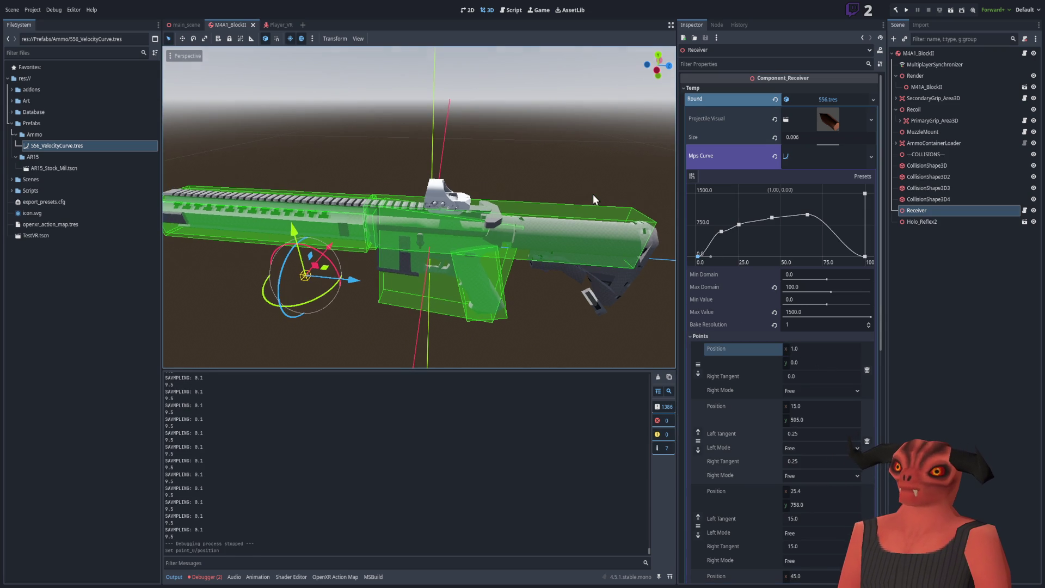
# Undo and redo through the curve's edit history to settle its points at 0, 45, 66 and 100.
pyautogui.hotkey('ctrl', 'z')
pyautogui.hotkey('ctrl', 'z')
pyautogui.hotkey('ctrl', 'z')
pyautogui.hotkey('ctrl', 'z')
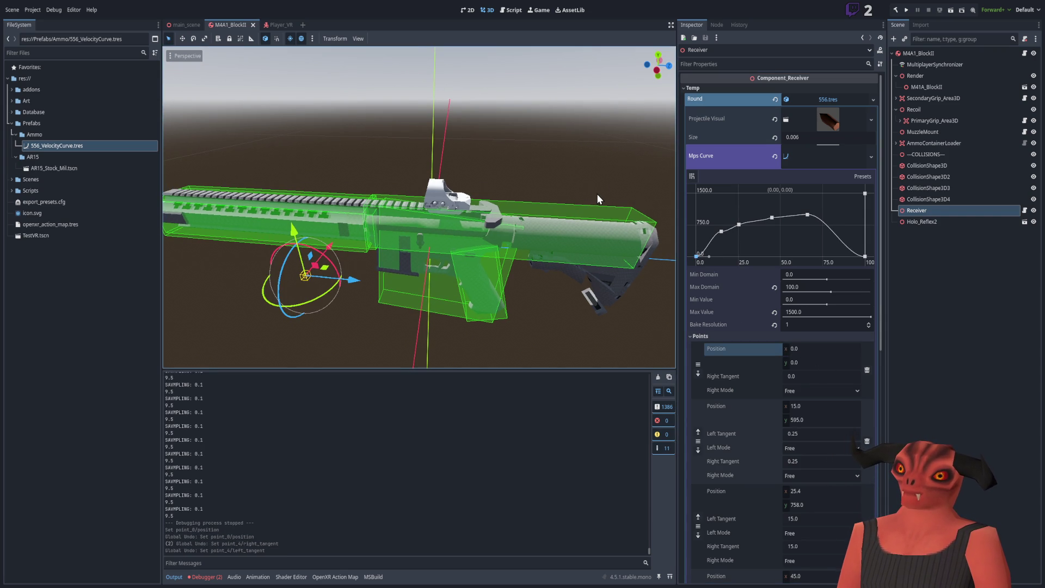
pyautogui.hotkey('ctrl', 'shift', 'z')
pyautogui.hotkey('ctrl', 'shift', 'z')
pyautogui.hotkey('ctrl', 'shift', 'z')
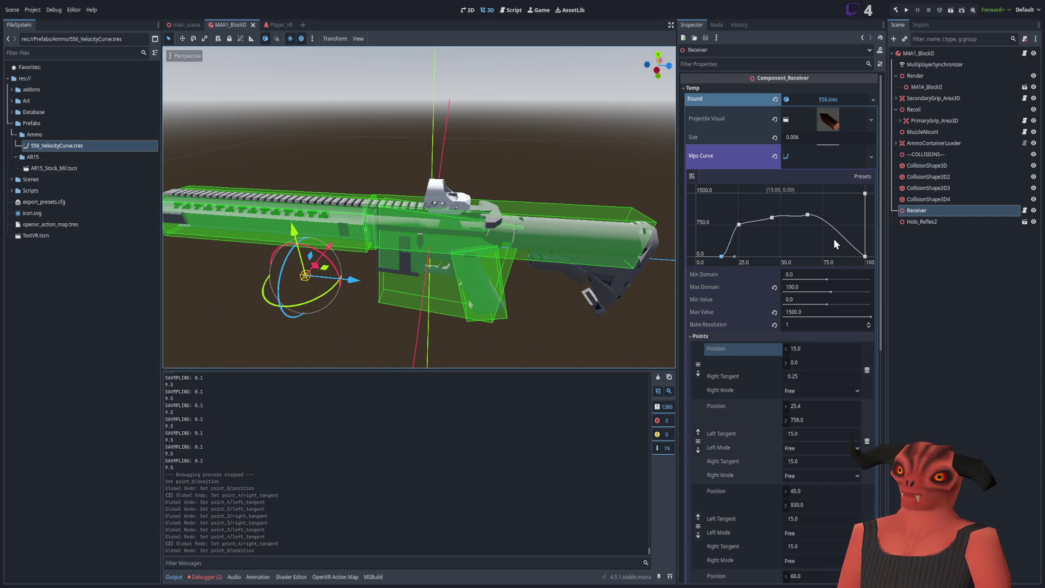
pyautogui.hotkey('ctrl', 'z')
pyautogui.hotkey('ctrl', 'shift', 'z')
pyautogui.hotkey('ctrl', 'z')
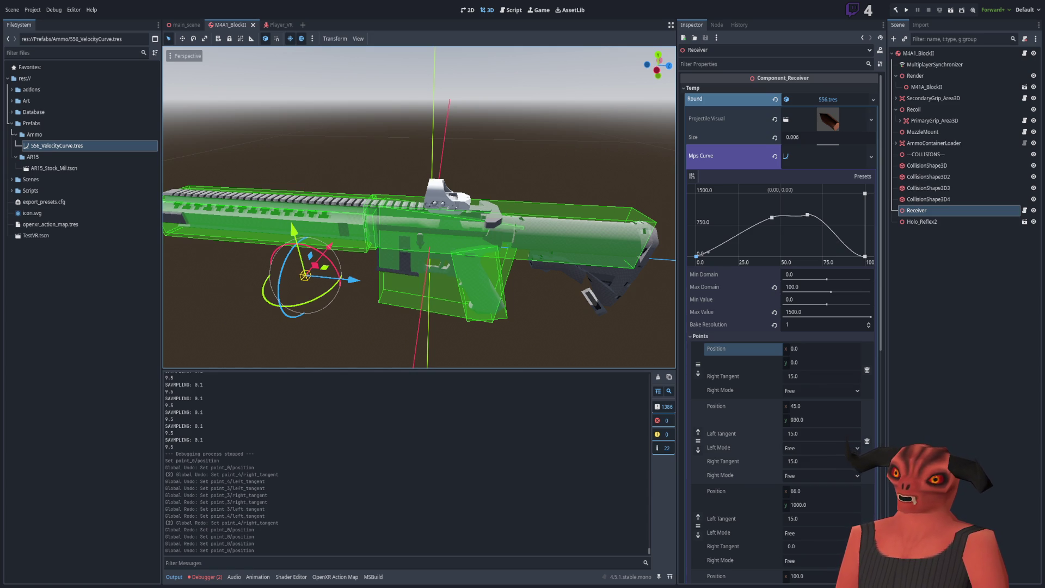
pyautogui.scroll(-5, 779, 327)
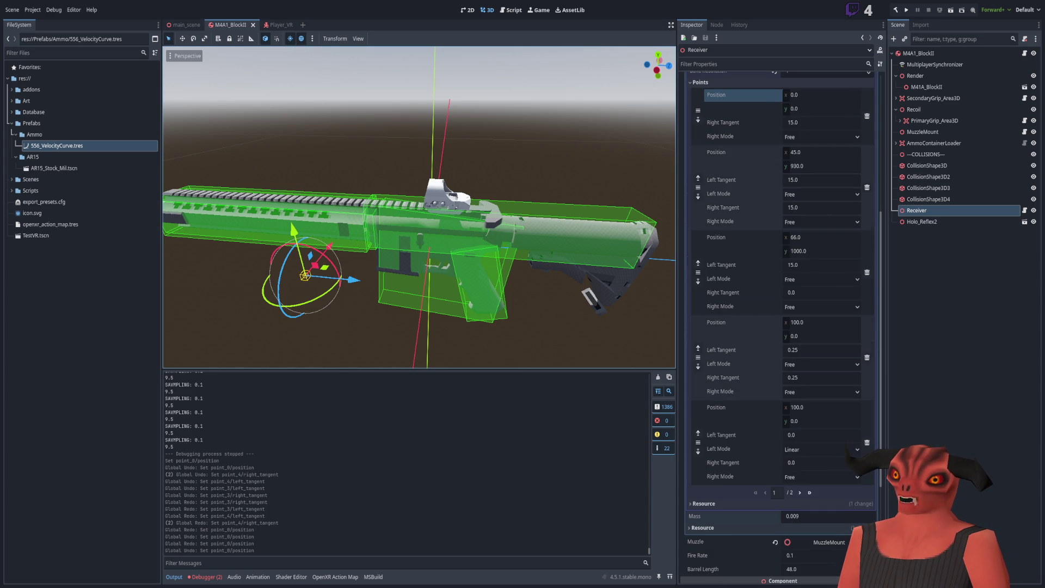
pyautogui.scroll(5, 778, 327)
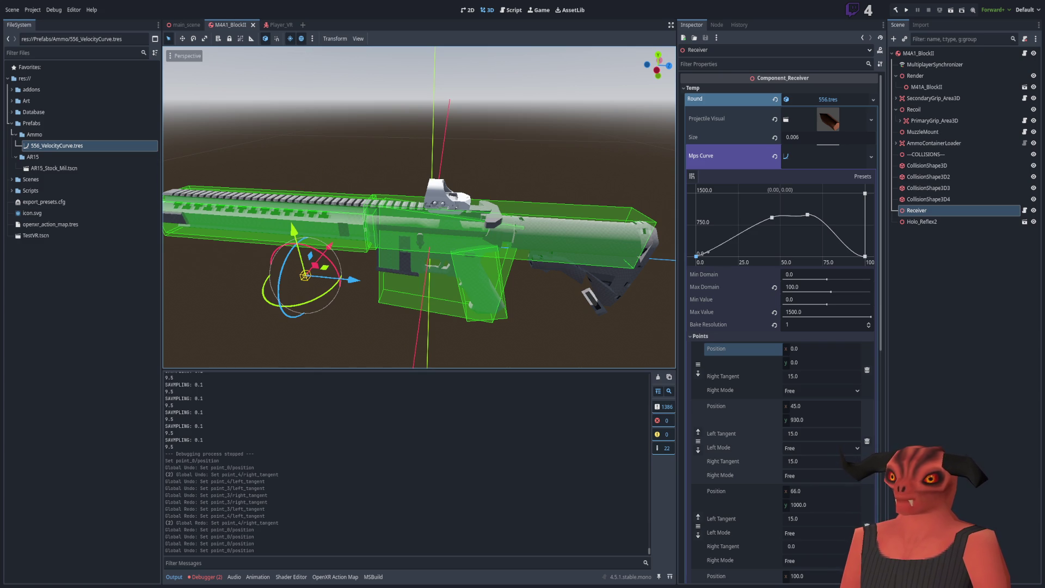
pyautogui.click(871, 157)
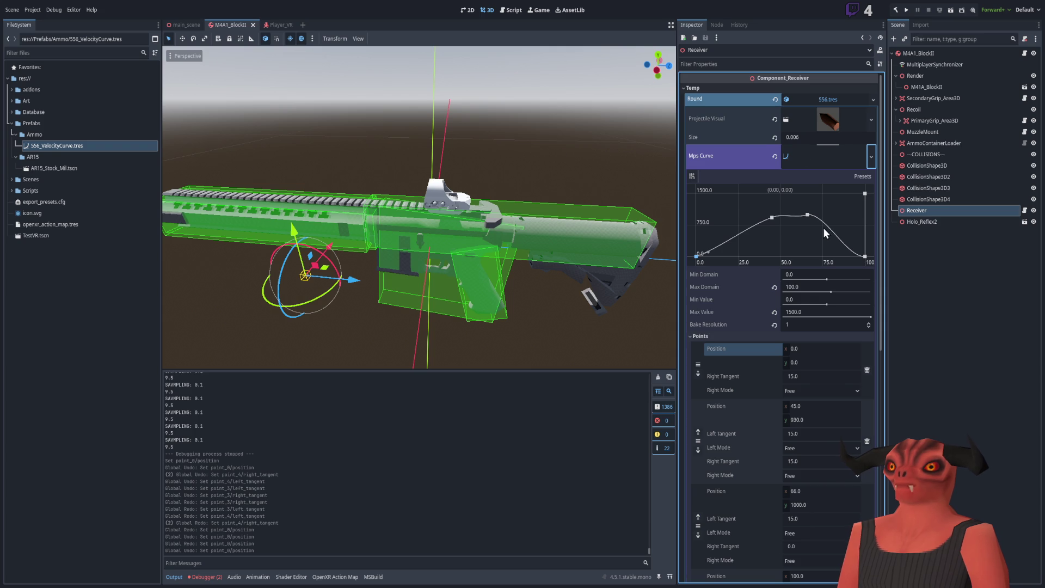
# Clear and restore the Mps Curve, remove all its old points, and place one new point.
pyautogui.press('Delete')
pyautogui.click(865, 151)
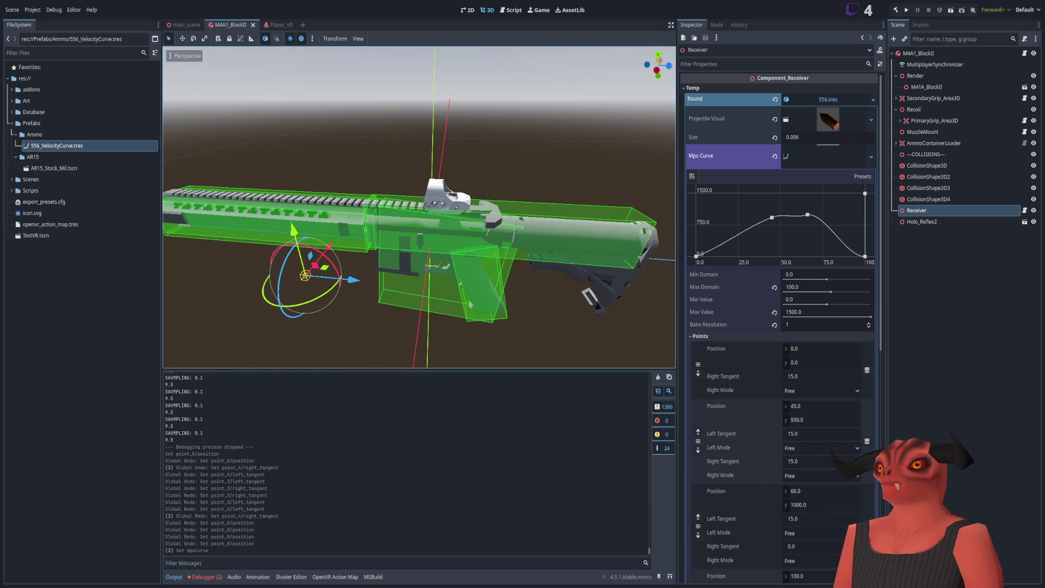
pyautogui.click(865, 256)
pyautogui.rightClick(865, 199)
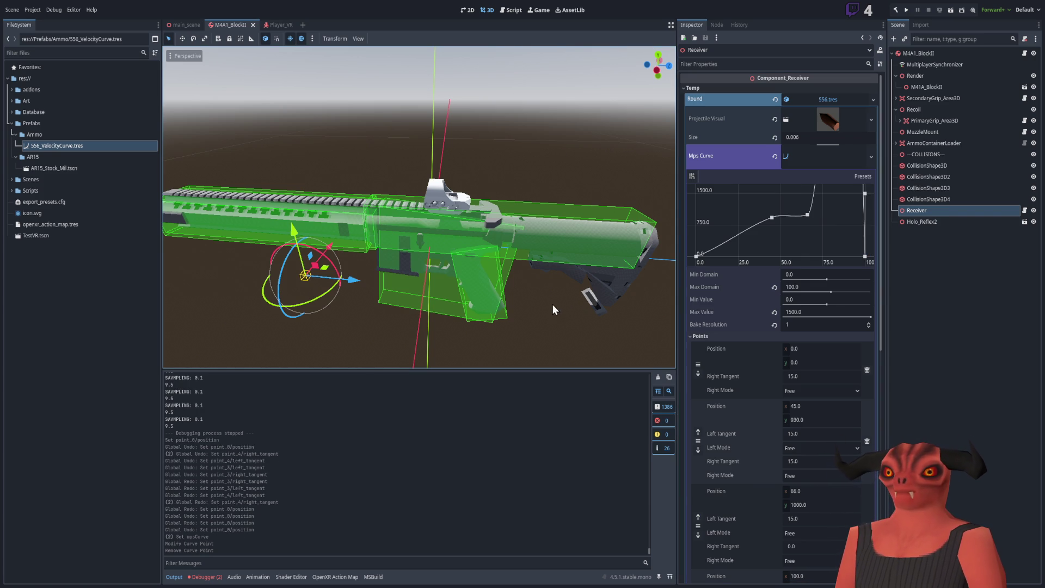
pyautogui.rightClick(865, 192)
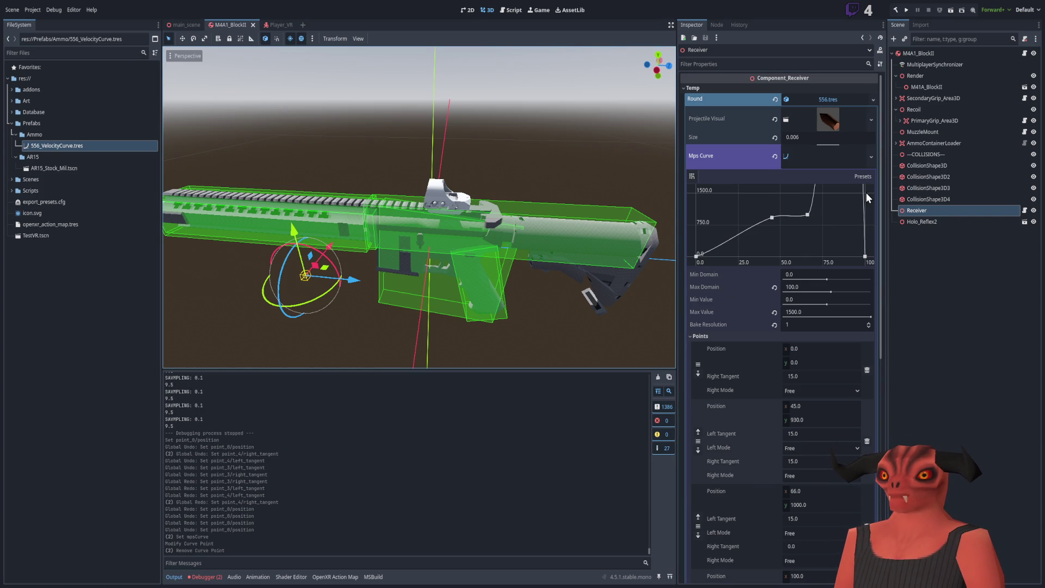
pyautogui.rightClick(863, 253)
pyautogui.rightClick(807, 215)
pyautogui.rightClick(773, 217)
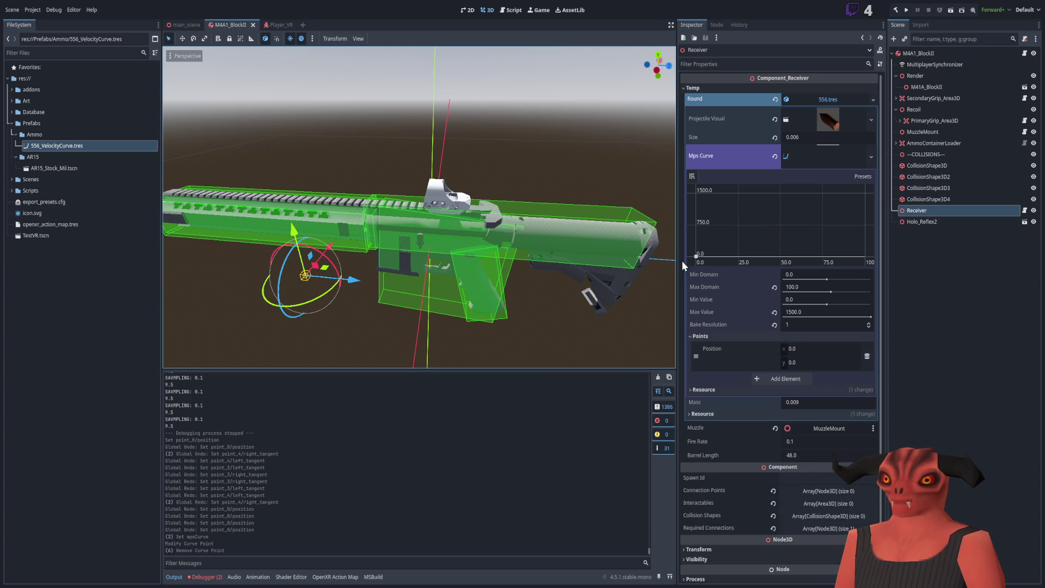
pyautogui.rightClick(696, 256)
pyautogui.click(703, 222)
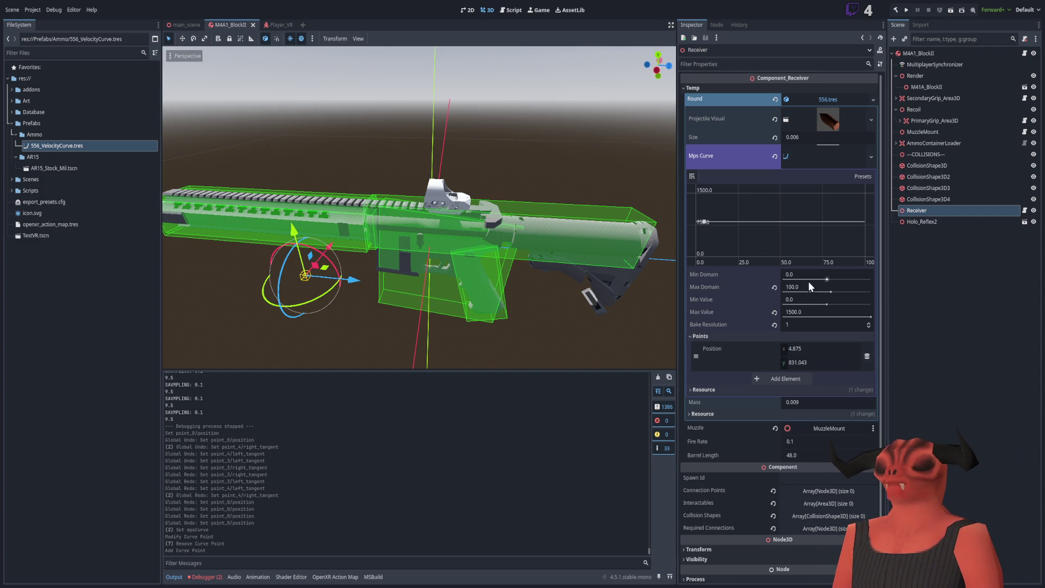
# Set the curve's first point to position (0, 500).
pyautogui.click(808, 349)
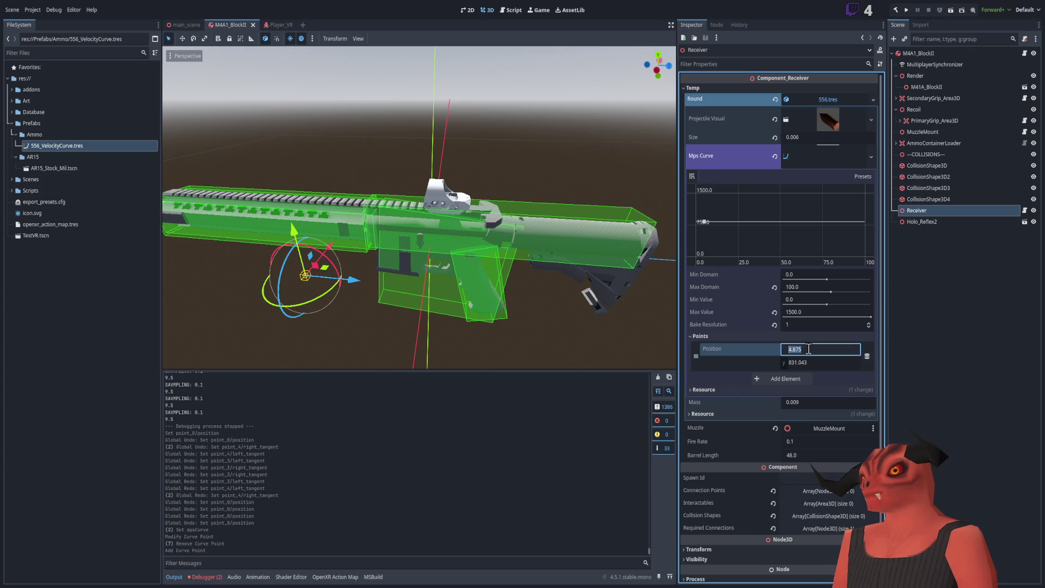
pyautogui.write('0')
pyautogui.press('Return')
pyautogui.click(809, 363)
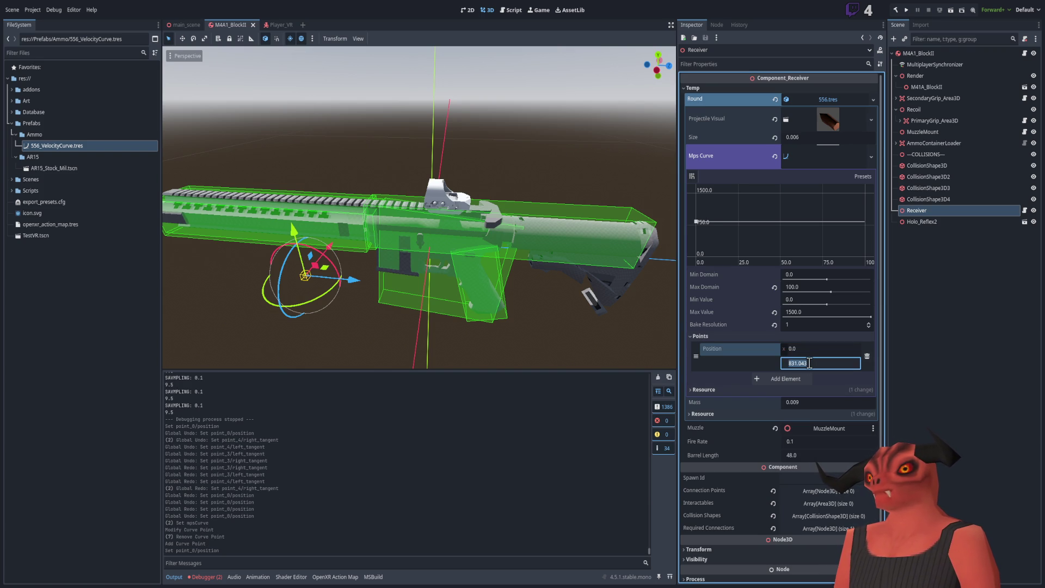
pyautogui.write('500')
pyautogui.press('Return')
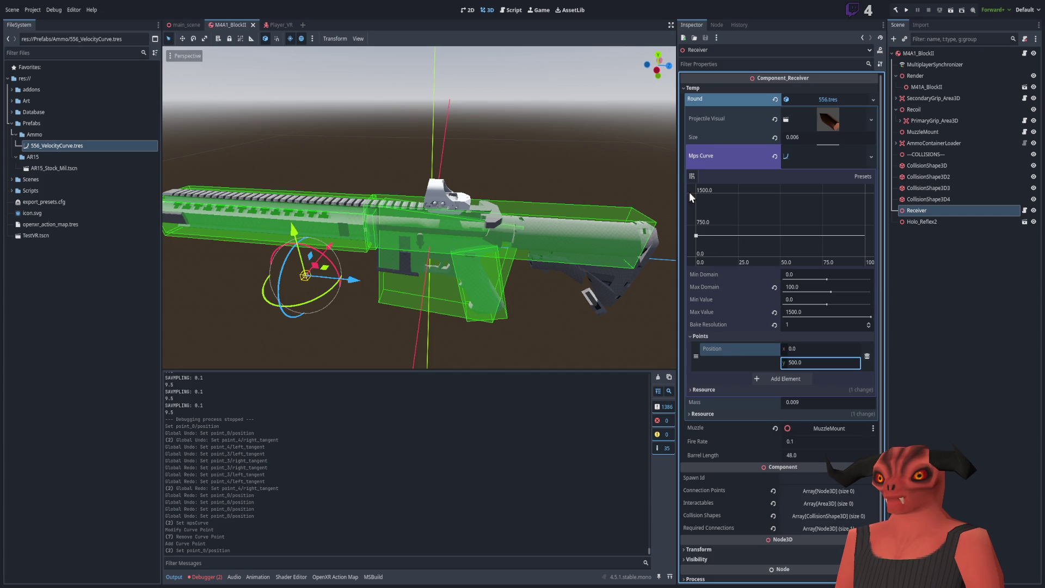
# Add a second curve point at (15, 595).
pyautogui.click(709, 231)
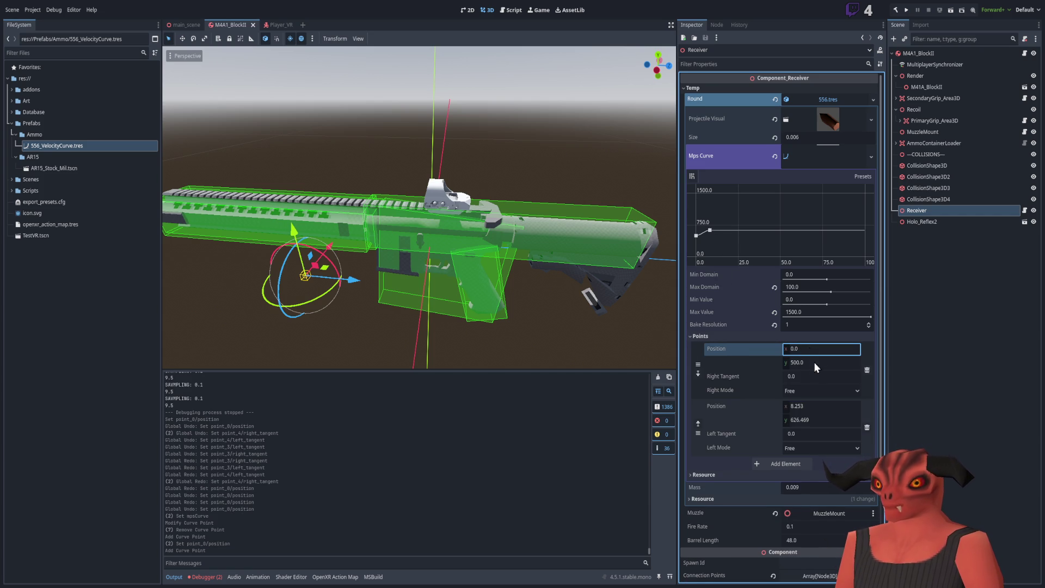
pyautogui.click(818, 407)
pyautogui.write('15')
pyautogui.press('Tab')
pyautogui.write('595')
pyautogui.press('Return')
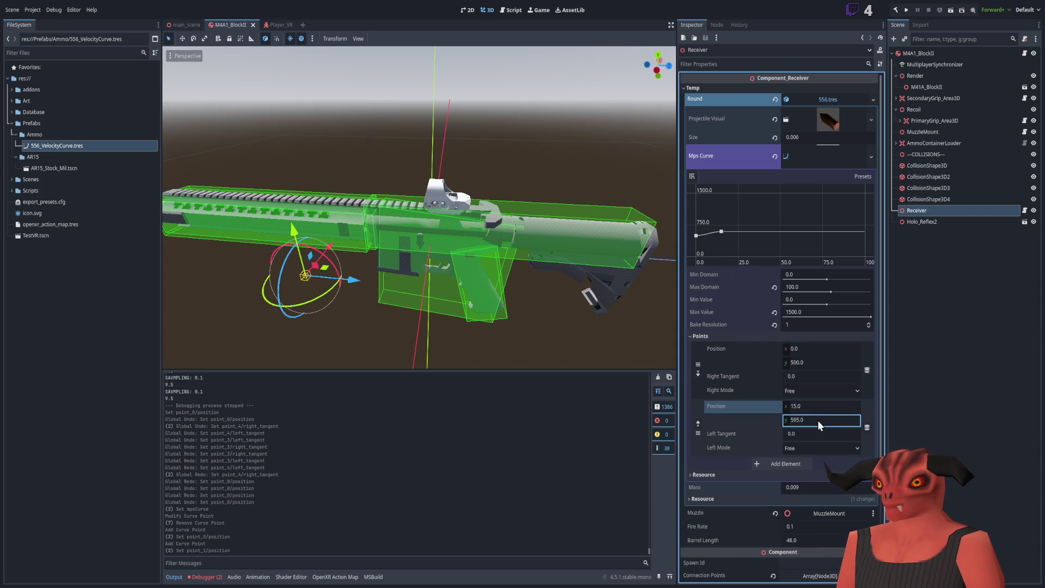
# Add a third curve point and set it to (25.4, 758).
pyautogui.click(730, 232)
pyautogui.click(729, 233)
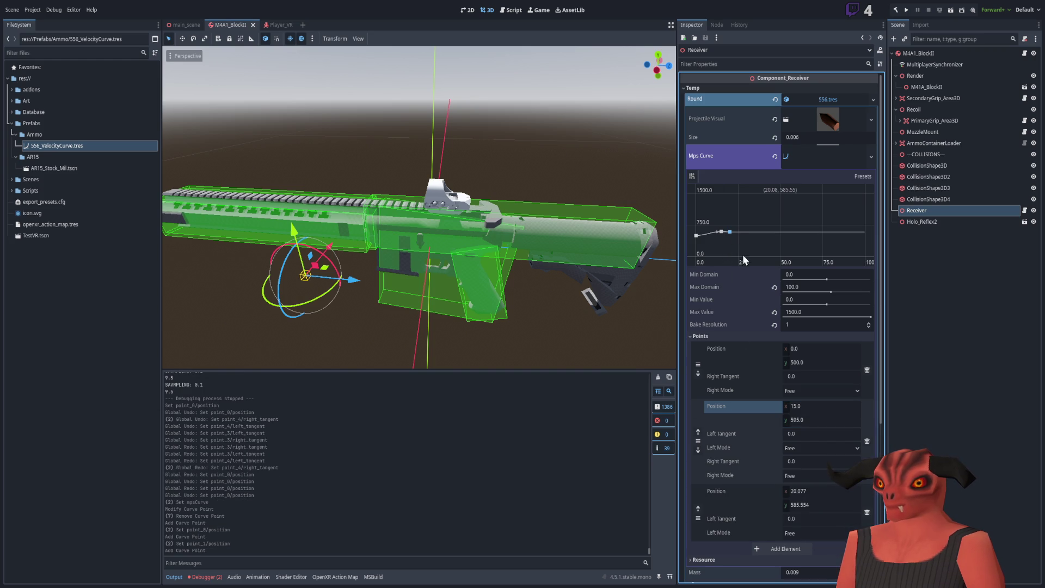
pyautogui.click(817, 407)
pyautogui.write('25')
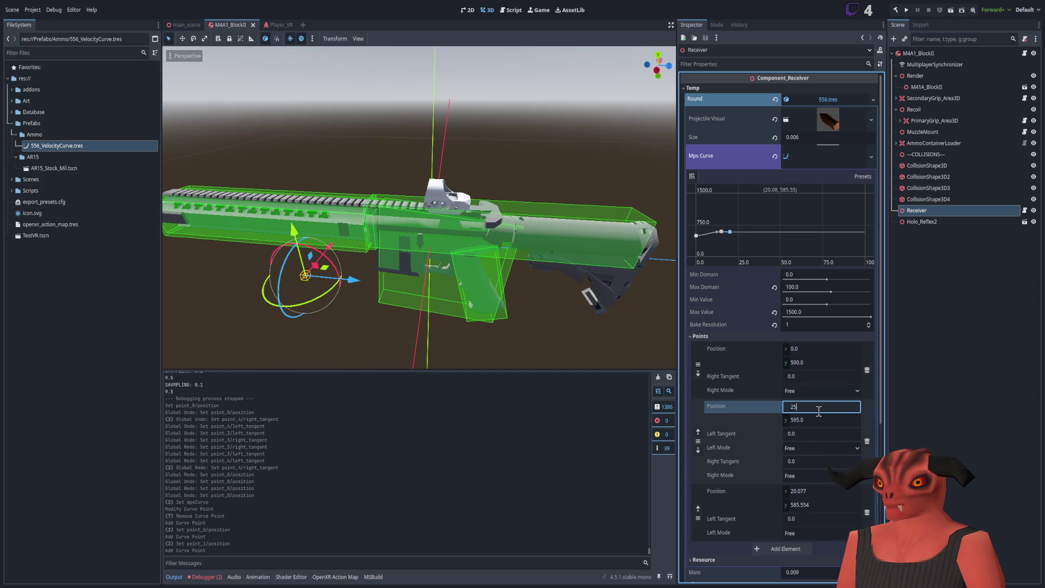
pyautogui.press('Return')
pyautogui.click(817, 419)
pyautogui.write('759')
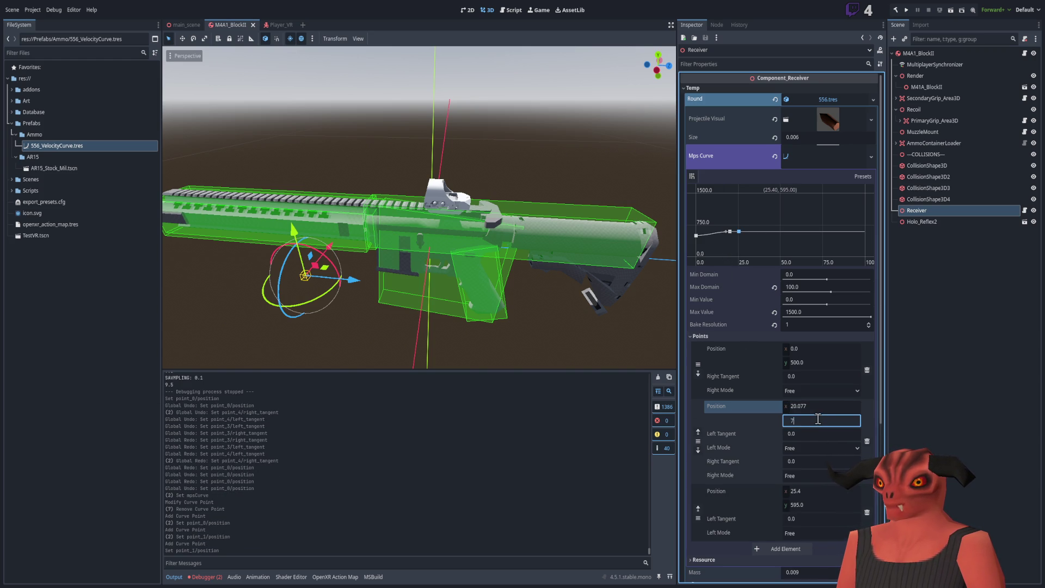
pyautogui.press('BackSpace')
pyautogui.write('8')
pyautogui.press('Return')
pyautogui.click(811, 409)
pyautogui.hotkey('ctrl', 'a')
pyautogui.press('BackSpace')
pyautogui.write('25.4')
pyautogui.press('Return')
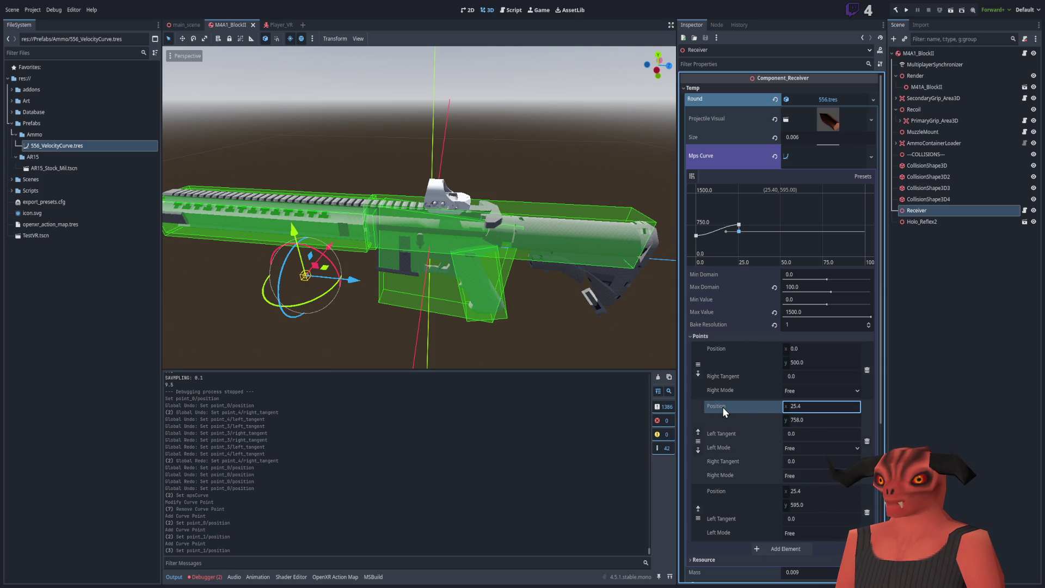
# Restore the second point to (15, 595) and reconfirm the third point's y at 758.
pyautogui.scroll(-4, 743, 368)
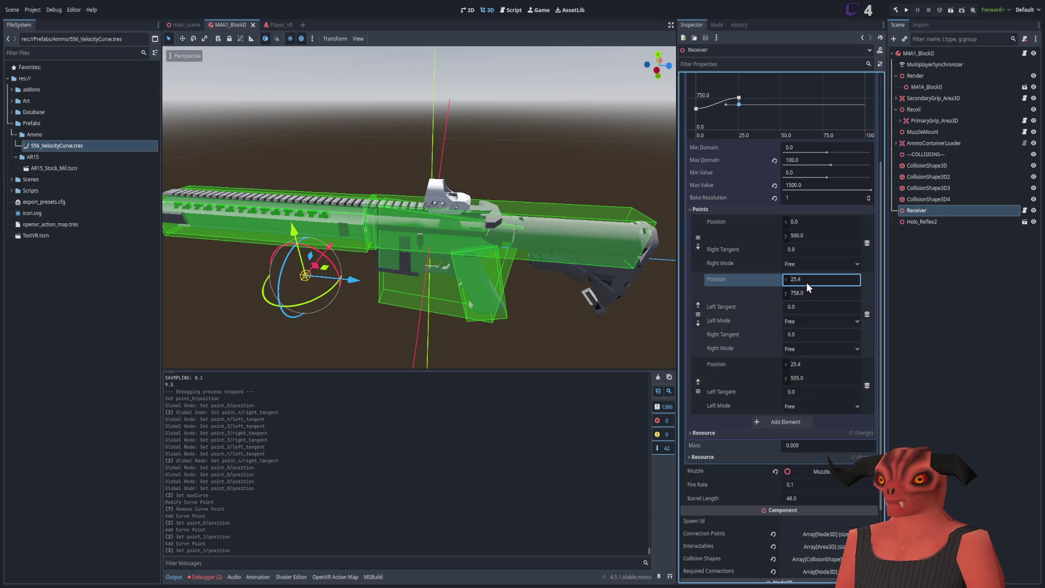
pyautogui.write('15')
pyautogui.press('Return')
pyautogui.click(814, 292)
pyautogui.write('595')
pyautogui.press('Return')
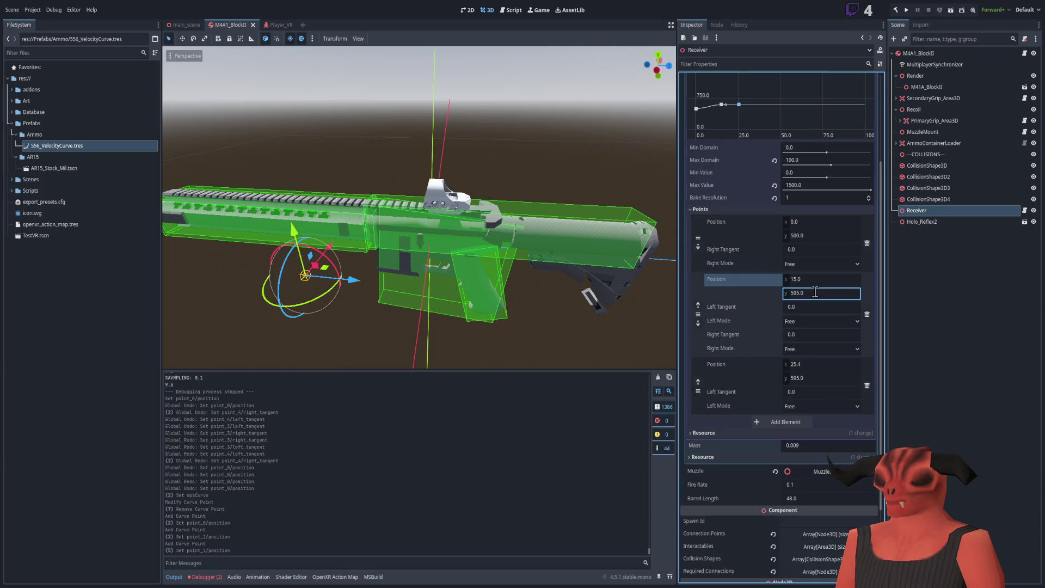
pyautogui.scroll(2, 750, 292)
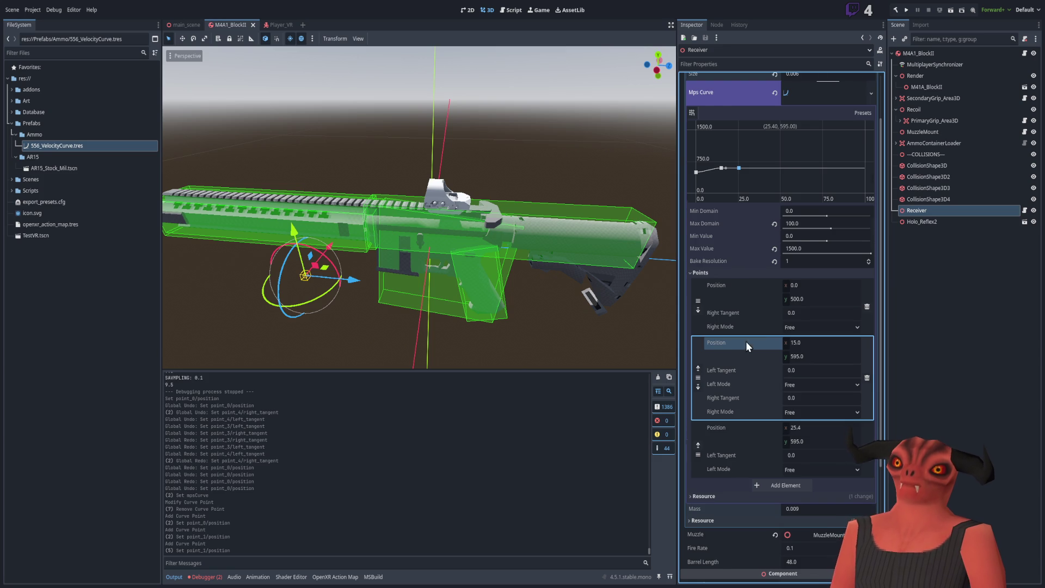
pyautogui.scroll(-2, 745, 341)
pyautogui.click(809, 364)
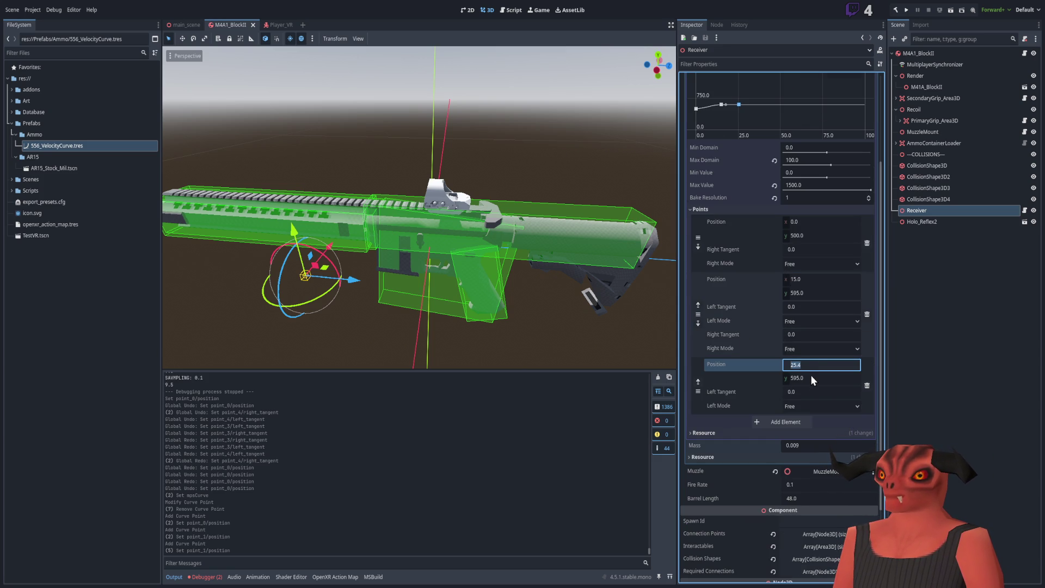
pyautogui.click(811, 377)
pyautogui.write('758')
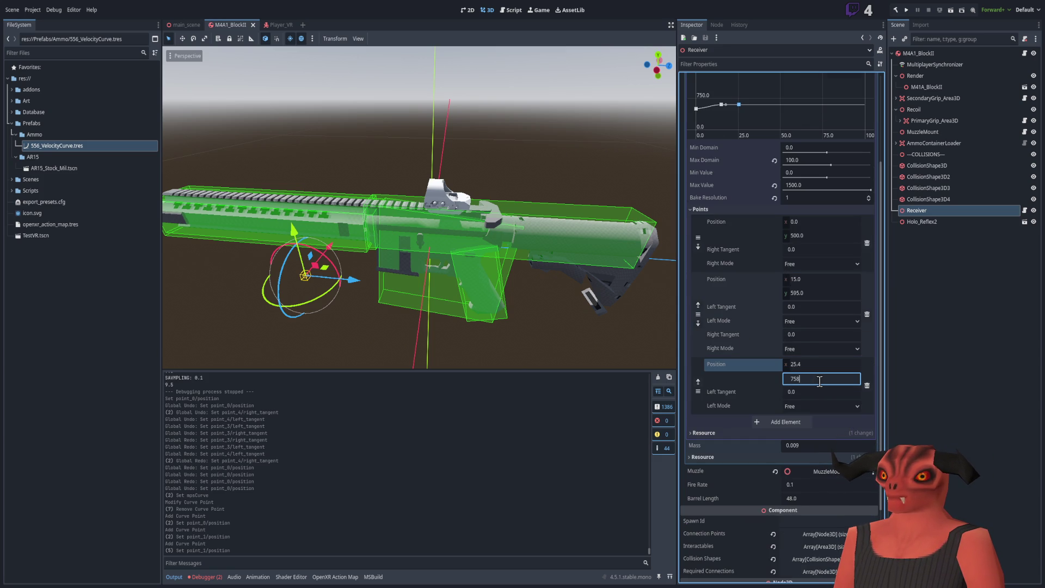
pyautogui.write('8.0')
pyautogui.press('Return')
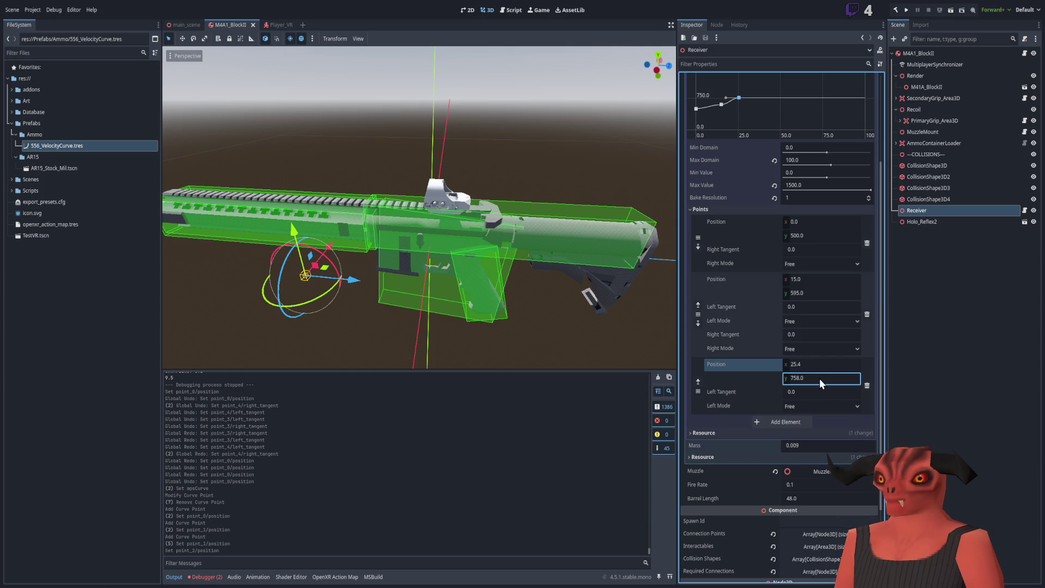
# Add a fourth point at (42, 912), removing an accidental duplicate point.
pyautogui.click(753, 96)
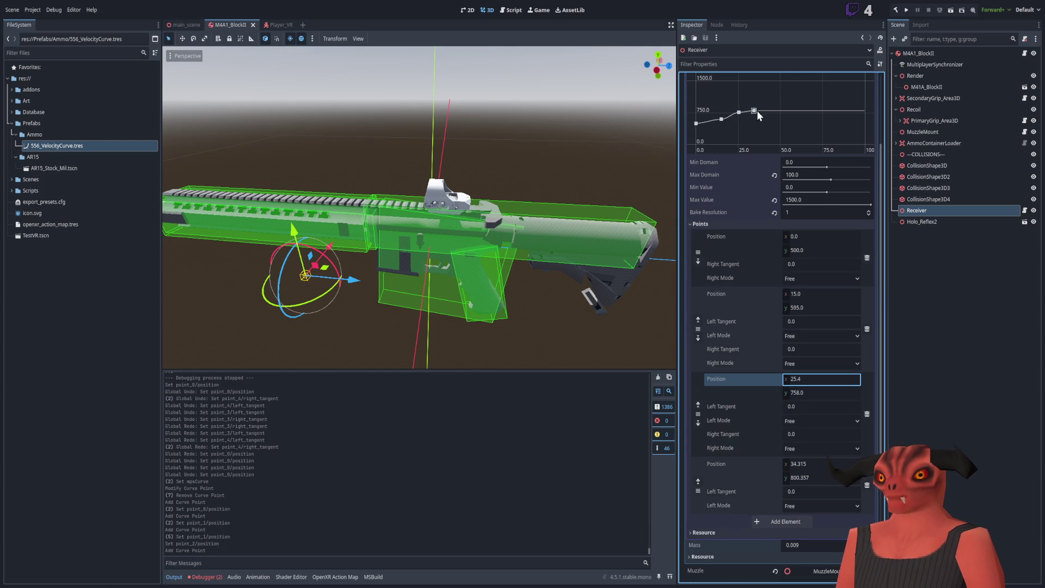
pyautogui.click(753, 109)
pyautogui.rightClick(753, 109)
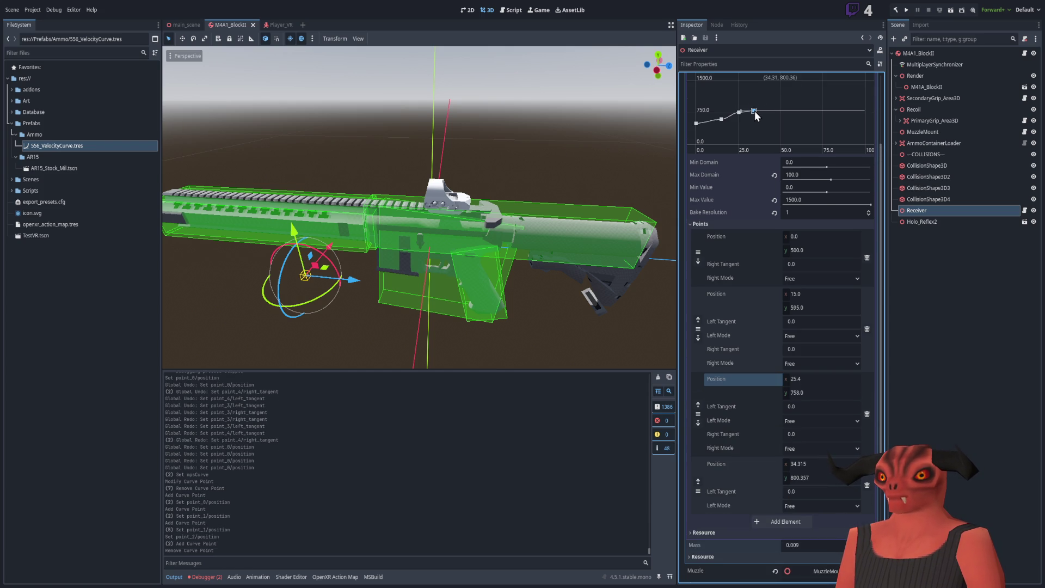
pyautogui.scroll(-5, 787, 329)
pyautogui.click(811, 262)
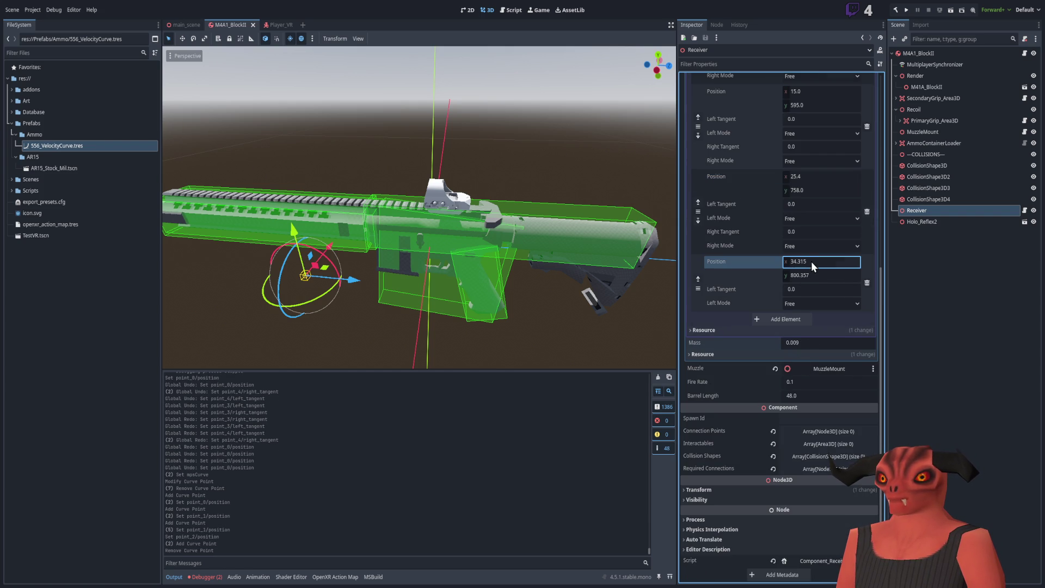
pyautogui.write('42')
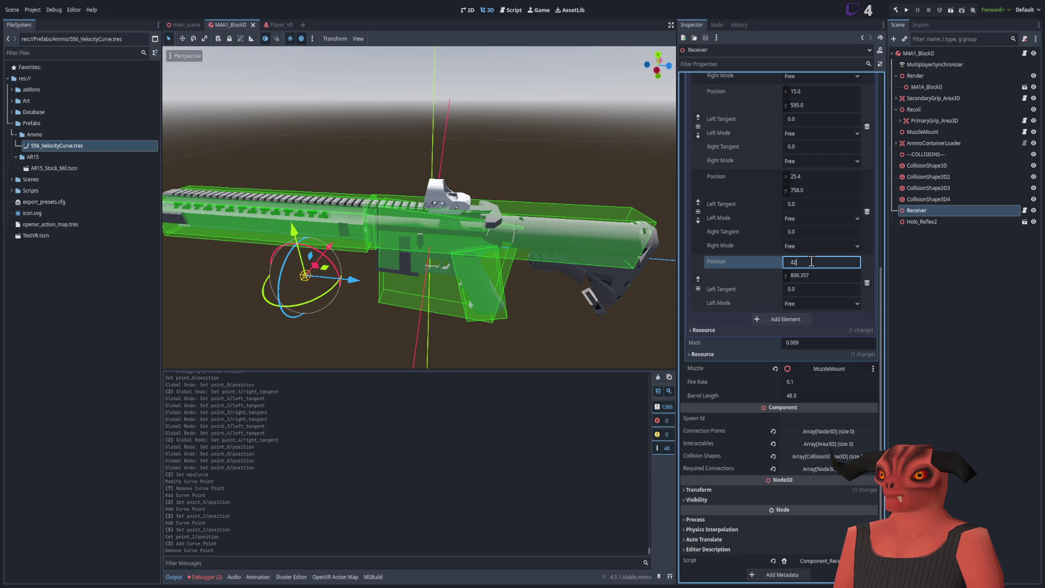
pyautogui.press('Return')
pyautogui.click(819, 274)
pyautogui.write('912')
pyautogui.press('Return')
# Add a fifth point on the curve graph near x 50.
pyautogui.scroll(4, 739, 265)
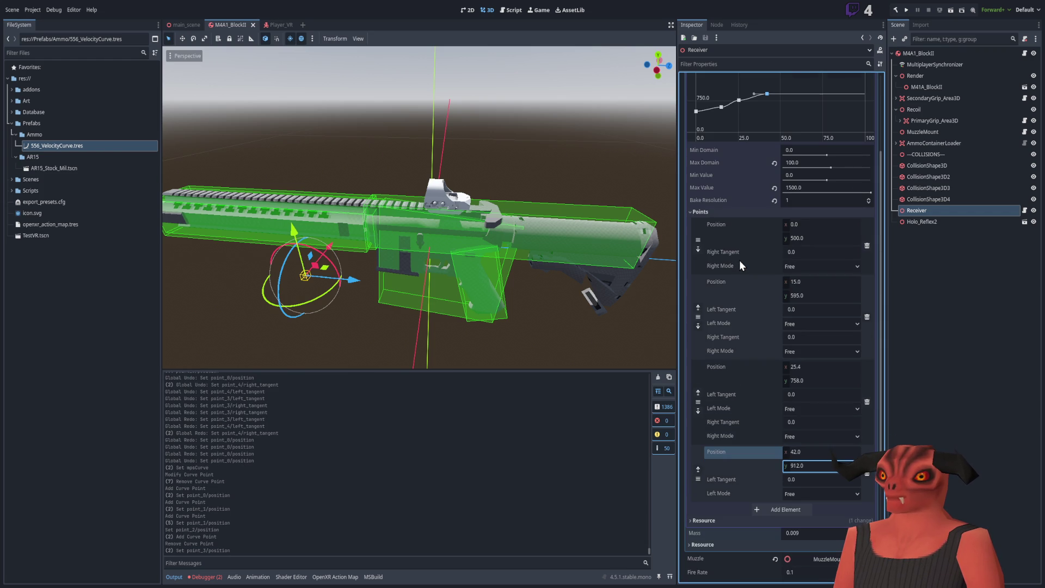
pyautogui.click(782, 97)
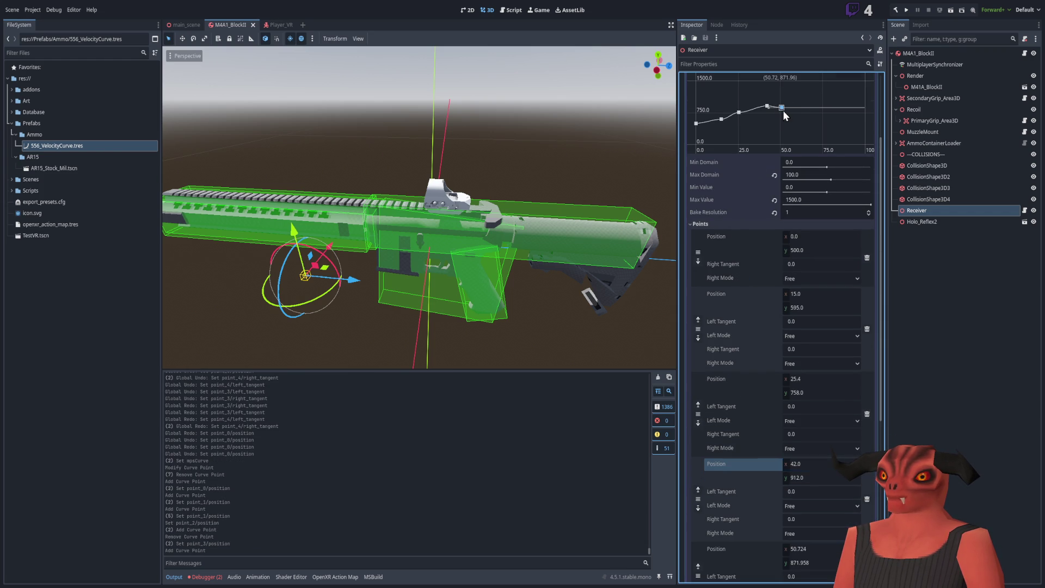
pyautogui.scroll(-3, 783, 374)
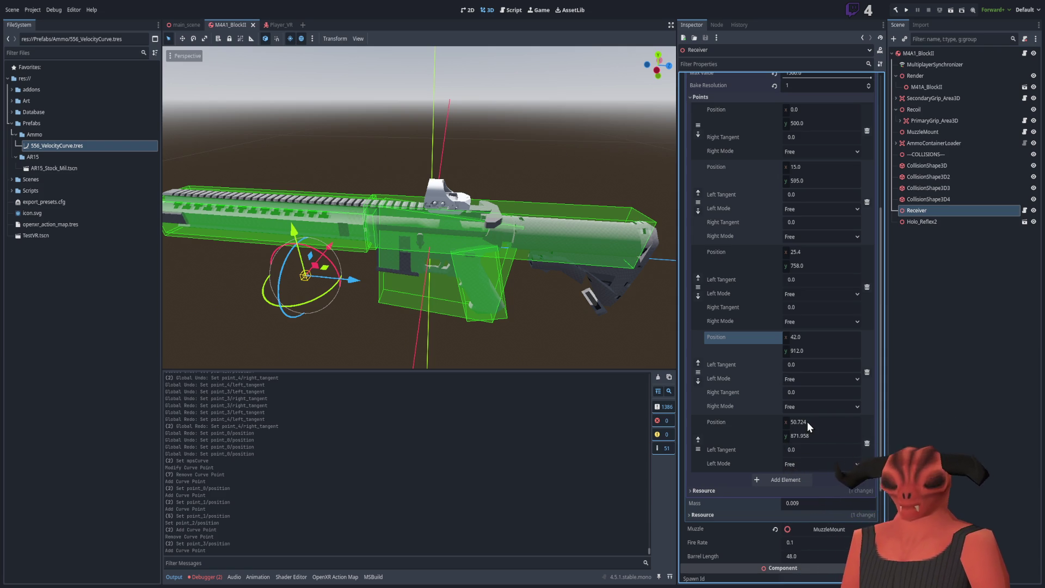
# Set the fifth curve point to (45, 930).
pyautogui.click(807, 421)
pyautogui.write('45')
pyautogui.press('Tab')
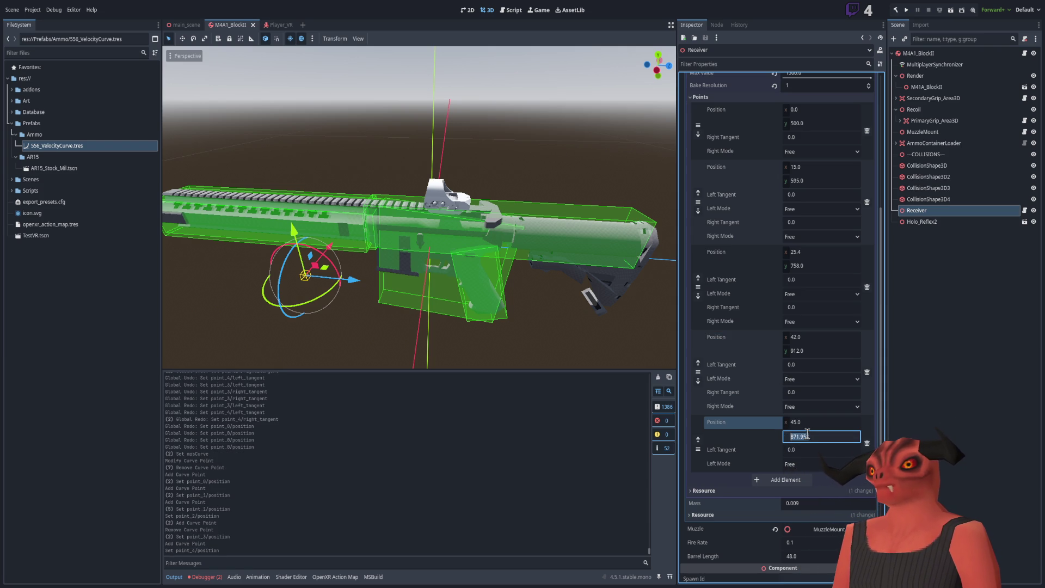
pyautogui.write('930')
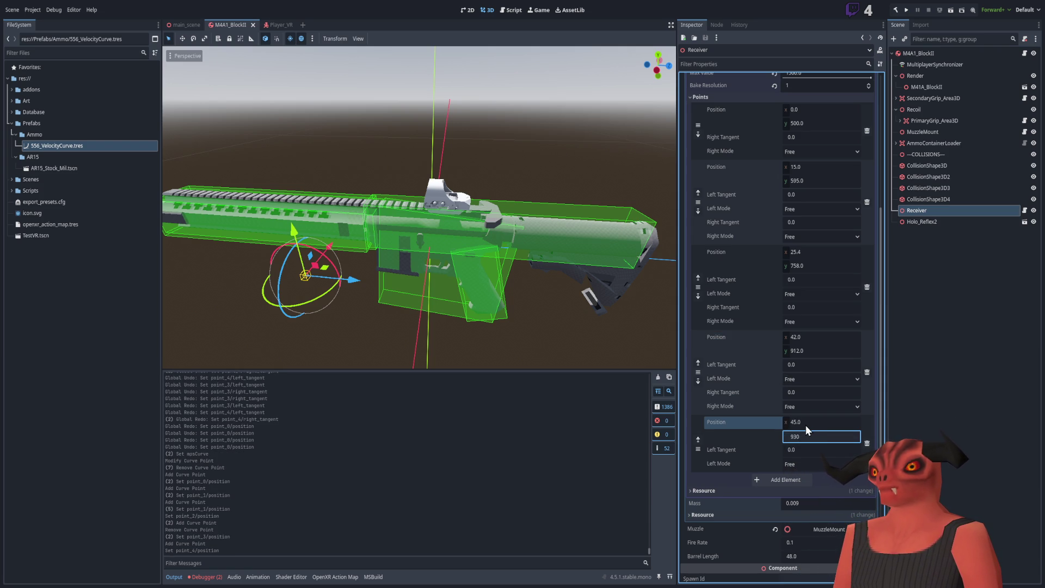
pyautogui.press('Return')
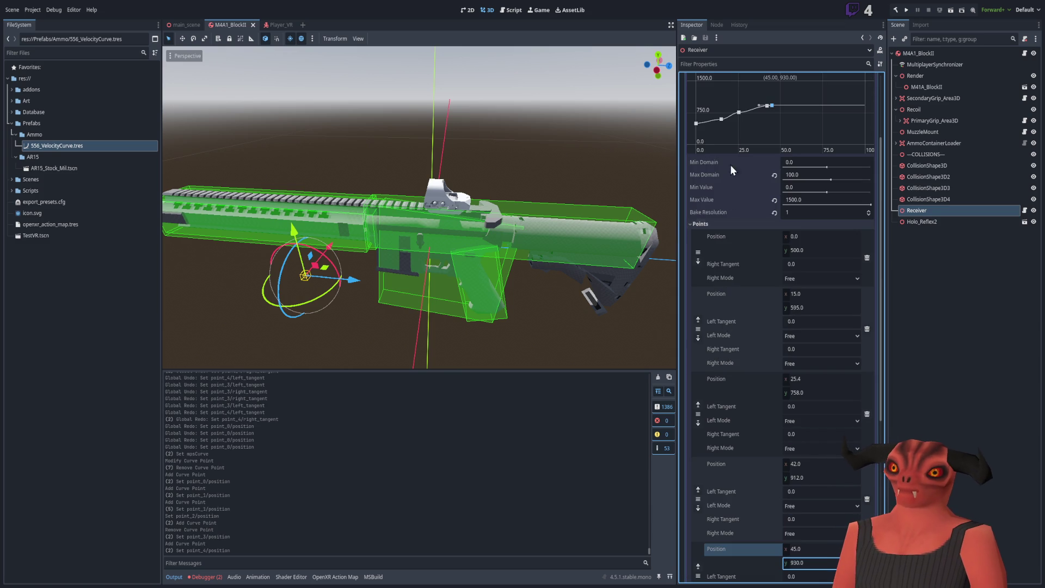
# On the second page of points, set the next point to (55, 962).
pyautogui.scroll(-4, 771, 326)
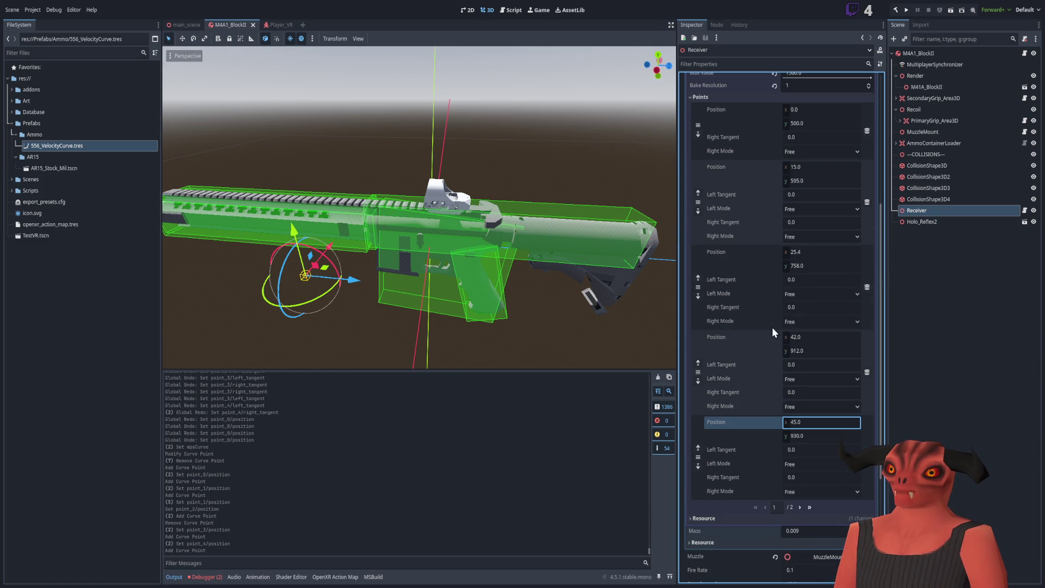
pyautogui.click(799, 507)
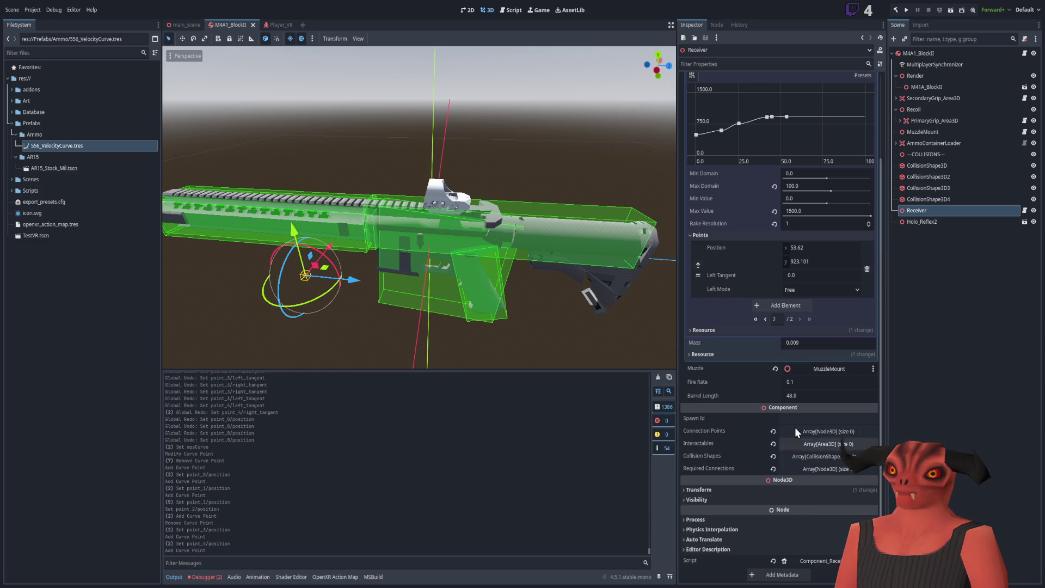
pyautogui.click(810, 248)
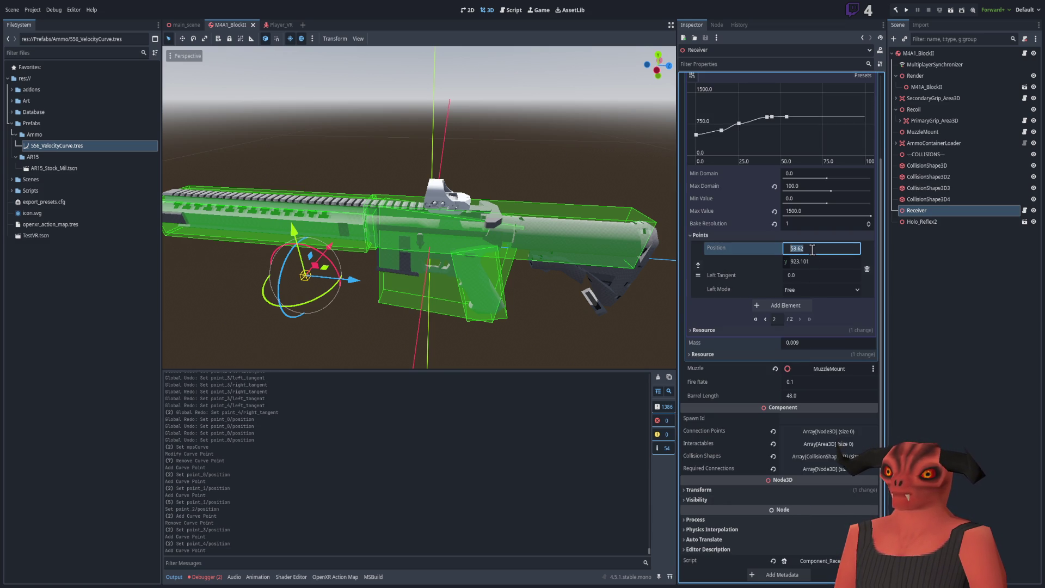
pyautogui.write('55')
pyautogui.click(816, 259)
pyautogui.write('962')
pyautogui.press('Return')
# Add a final curve point at (66, 1000).
pyautogui.click(812, 112)
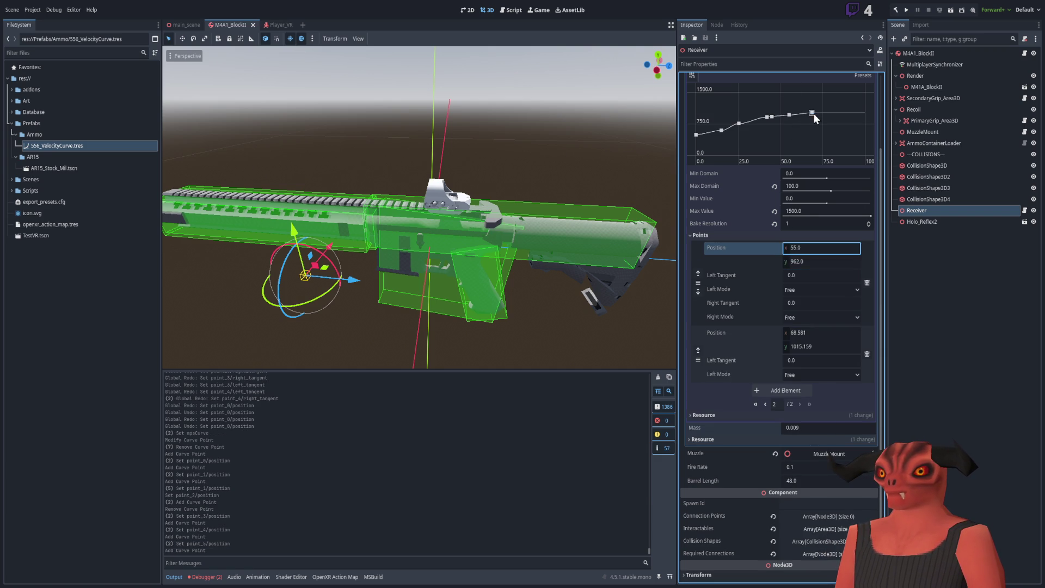
pyautogui.click(811, 338)
pyautogui.write('66')
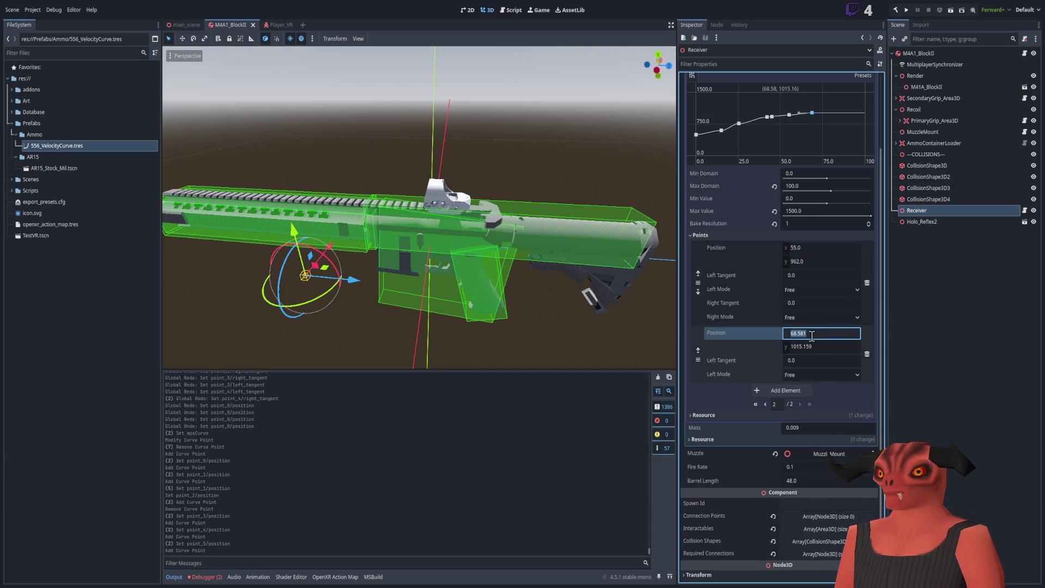
pyautogui.click(811, 346)
pyautogui.write('1000')
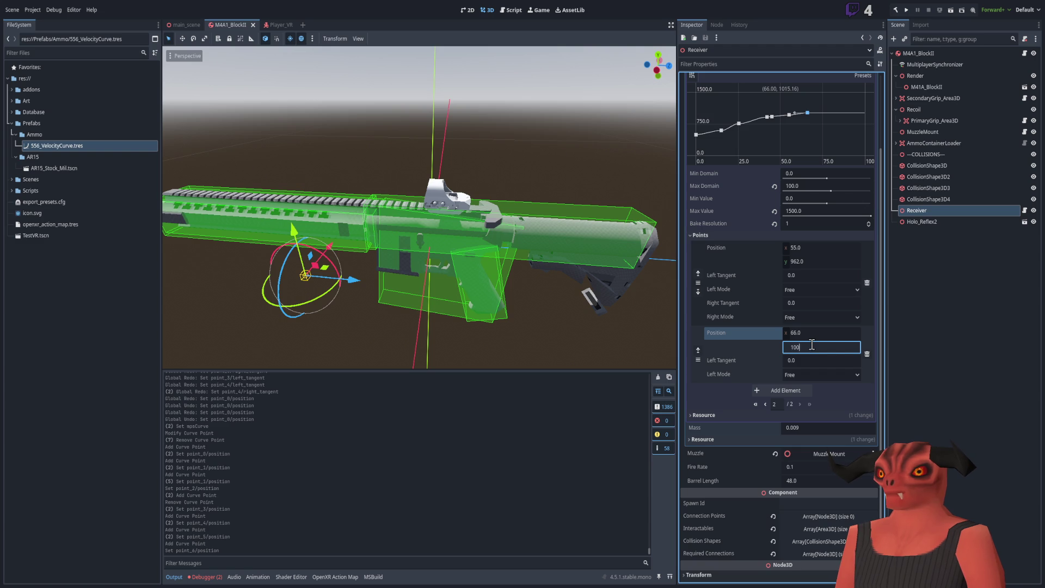
pyautogui.press('Return')
pyautogui.scroll(2, 729, 207)
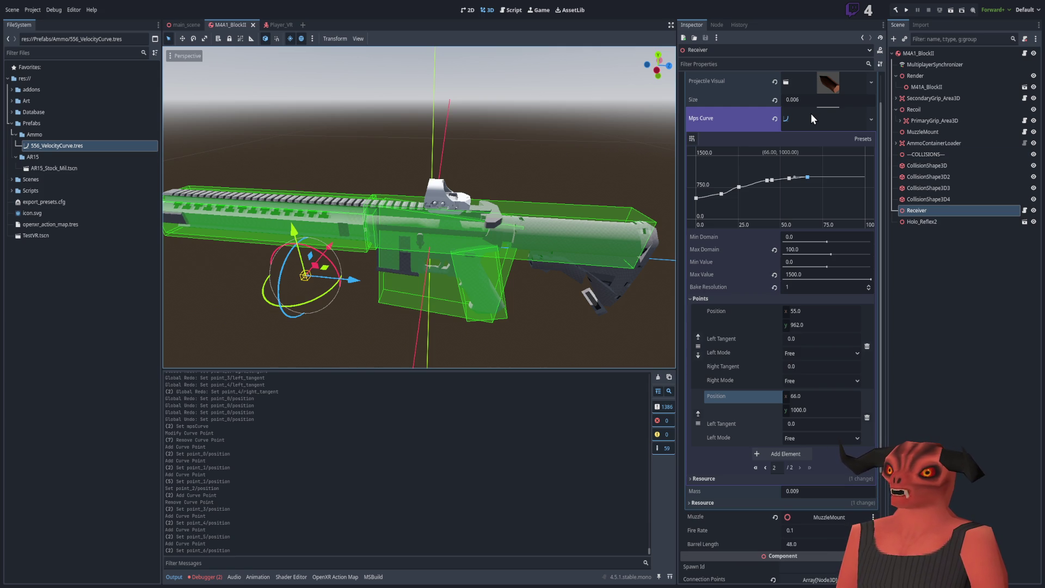
# Delete a middle point from the velocity curve, select the (25.4, 758) point, and orbit the rifle.
pyautogui.rightClick(772, 181)
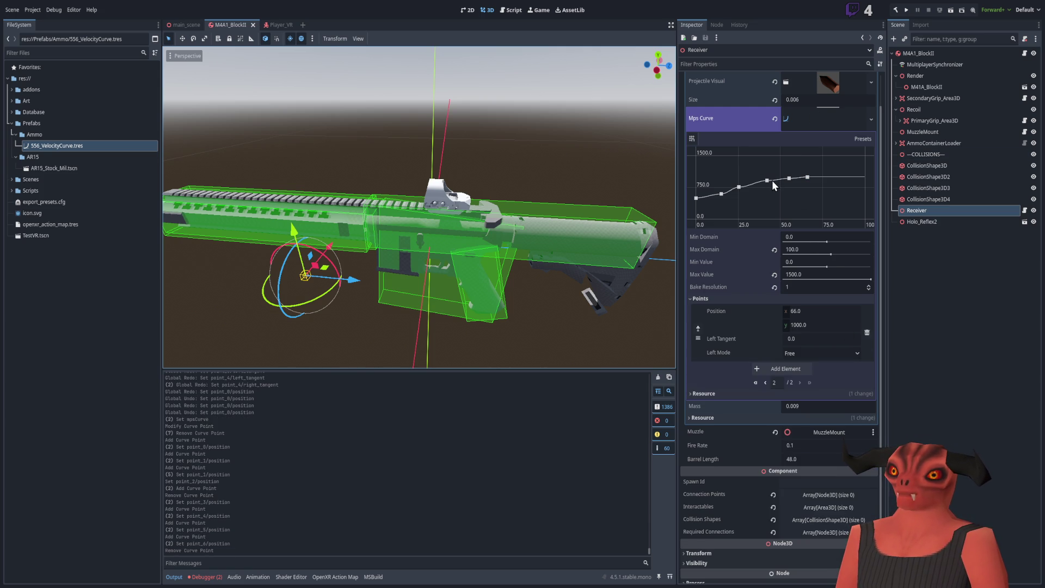
pyautogui.click(739, 186)
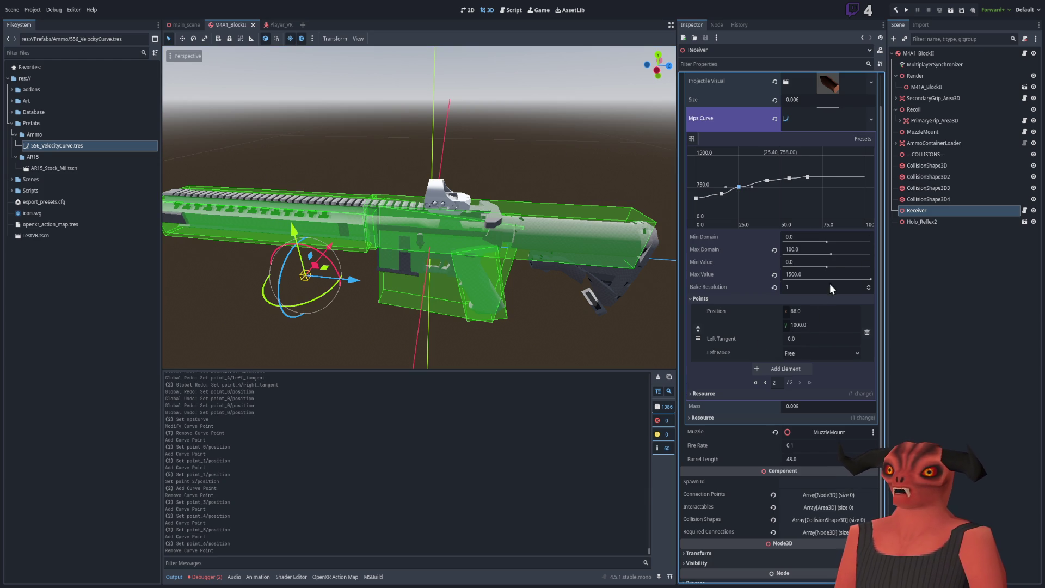
pyautogui.moveTo(457, 120)
pyautogui.mouseDown()
pyautogui.moveTo(455, 133)
pyautogui.moveTo(491, 164)
pyautogui.mouseUp()
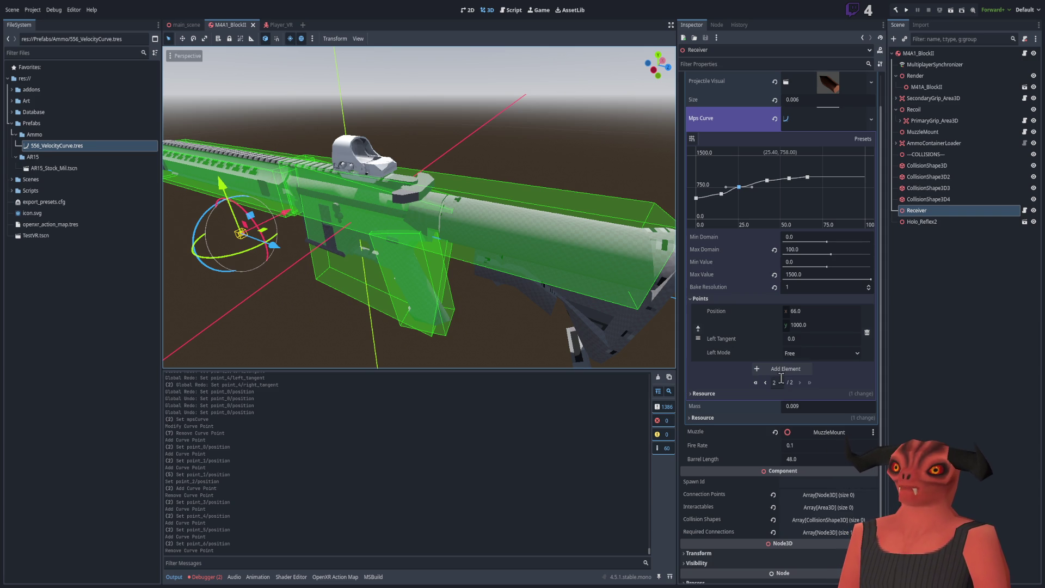
pyautogui.moveTo(576, 173)
pyautogui.mouseDown()
pyautogui.moveTo(506, 220)
pyautogui.moveTo(550, 191)
pyautogui.mouseUp()
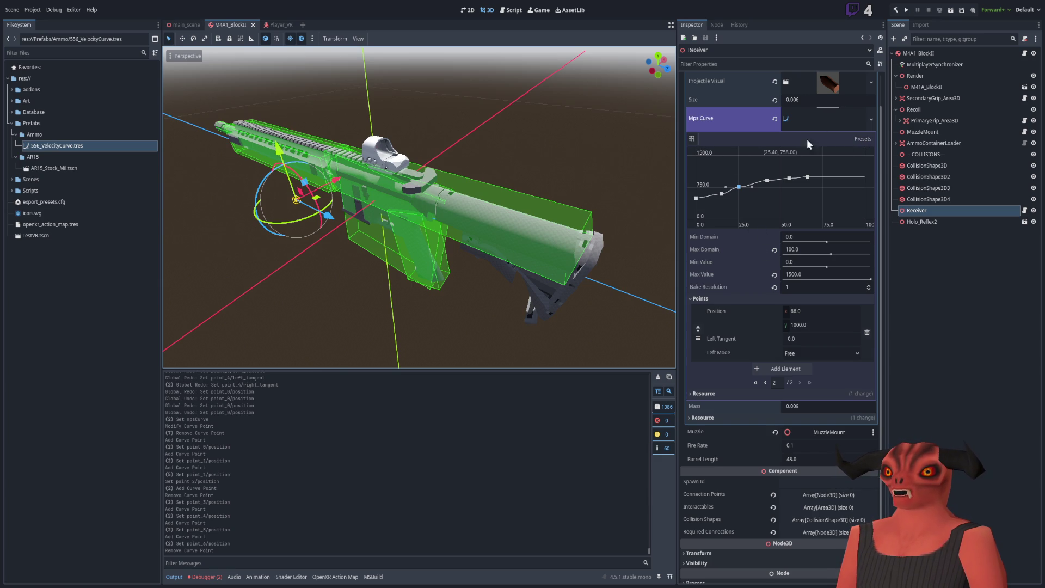
pyautogui.click(103, 146)
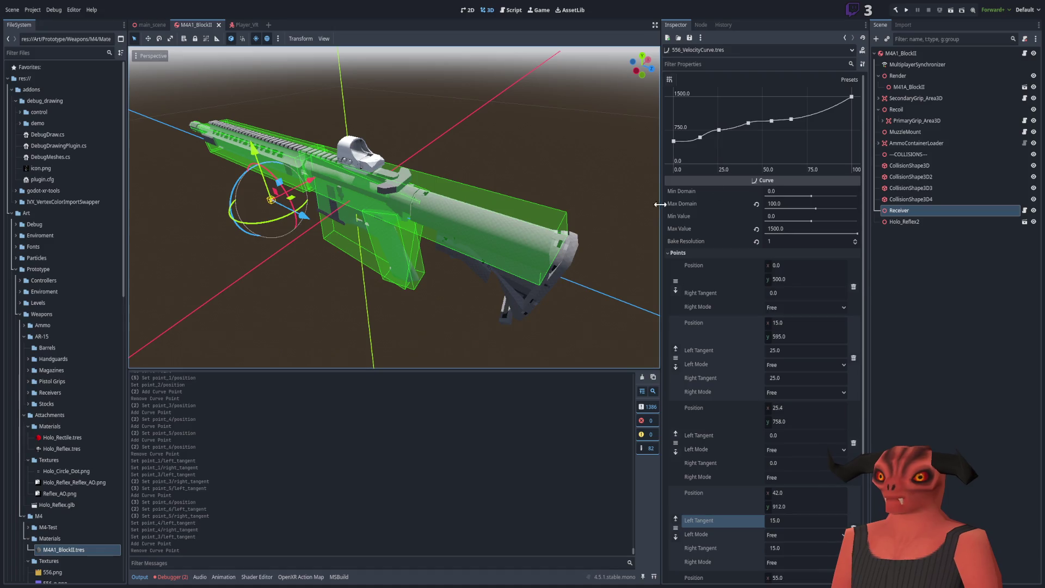
# Resize the side panels and stretch the 3D viewport down over the output log.
pyautogui.moveTo(661, 210); pyautogui.dragTo(655, 209)
pyautogui.moveTo(403, 234)
pyautogui.mouseDown()
pyautogui.moveTo(439, 224)
pyautogui.moveTo(131, 261)
pyautogui.moveTo(158, 245)
pyautogui.mouseUp()
pyautogui.moveTo(376, 256)
pyautogui.mouseDown()
pyautogui.moveTo(404, 264)
pyautogui.moveTo(383, 239)
pyautogui.moveTo(504, 243)
pyautogui.mouseUp()
pyautogui.scroll(5, 505, 243)
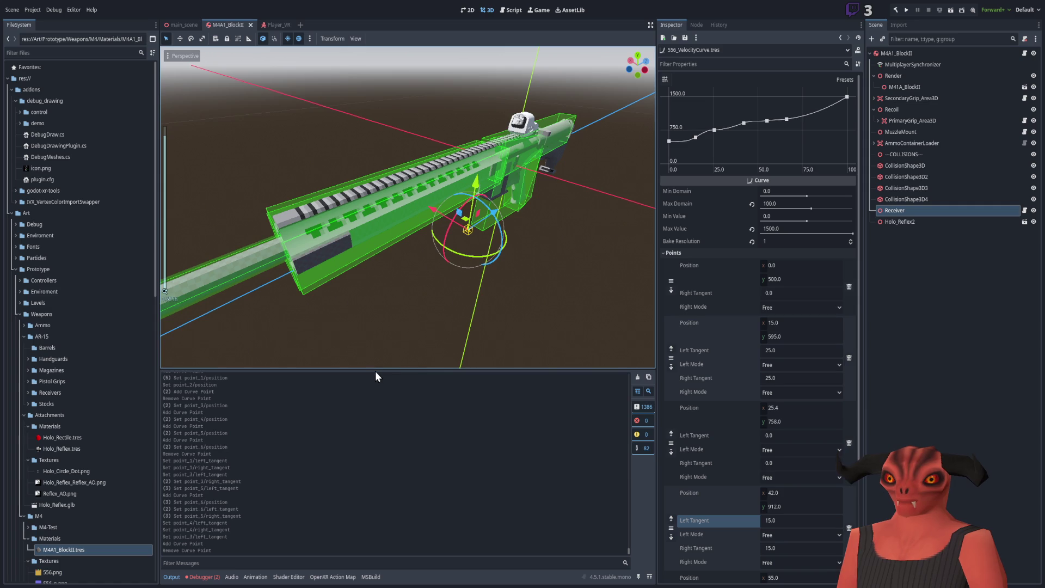
pyautogui.moveTo(374, 369); pyautogui.dragTo(375, 400)
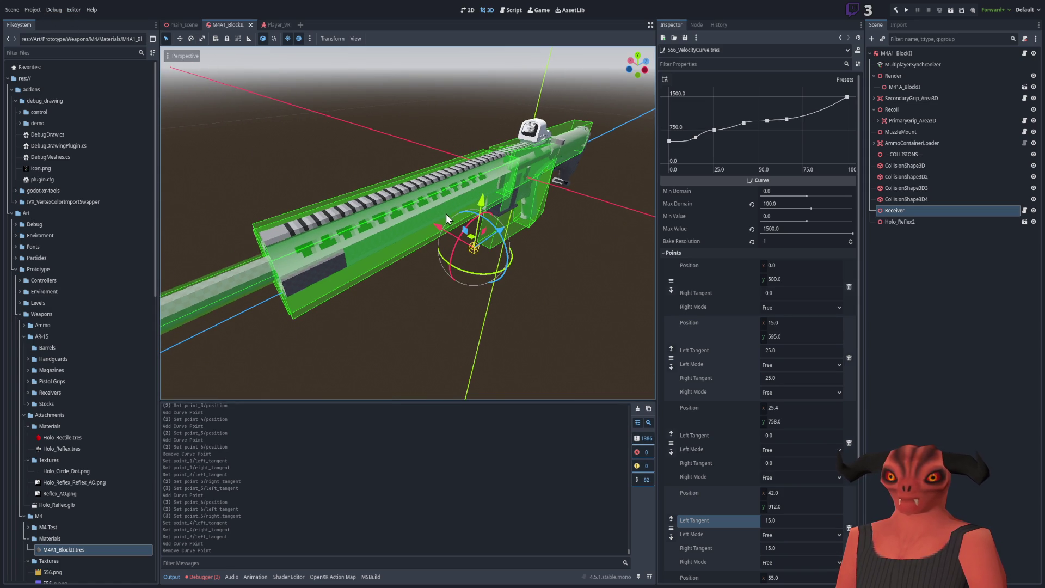
# Orbit and zoom in on the rifle, then deselect the Receiver node.
pyautogui.moveTo(498, 348)
pyautogui.mouseDown()
pyautogui.moveTo(483, 342)
pyautogui.moveTo(468, 304)
pyautogui.moveTo(435, 302)
pyautogui.moveTo(449, 256)
pyautogui.mouseUp()
pyautogui.scroll(-3, 468, 303)
pyautogui.scroll(5, 469, 303)
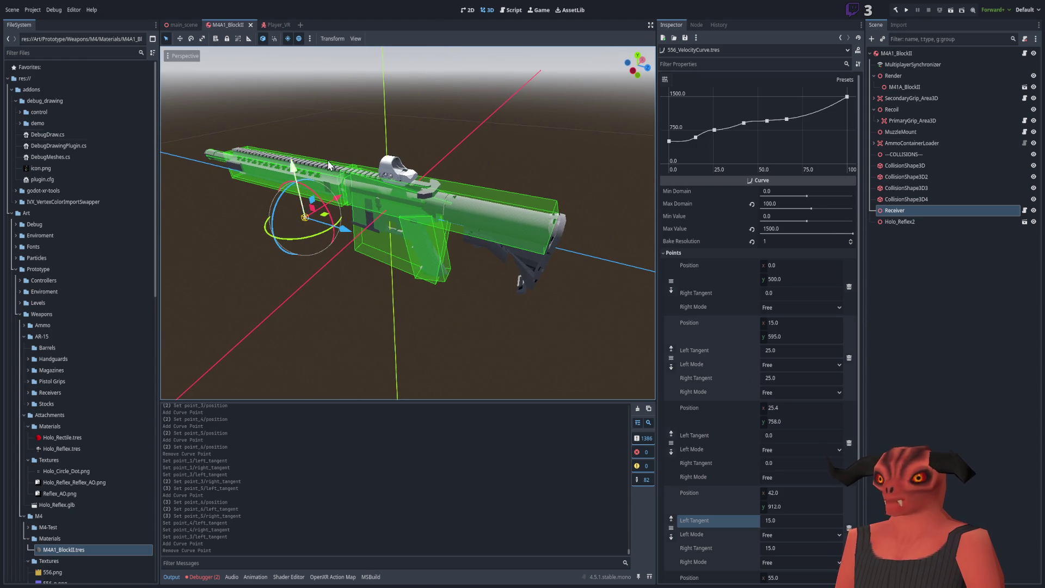
pyautogui.click(902, 301)
pyautogui.scroll(-5, 69, 510)
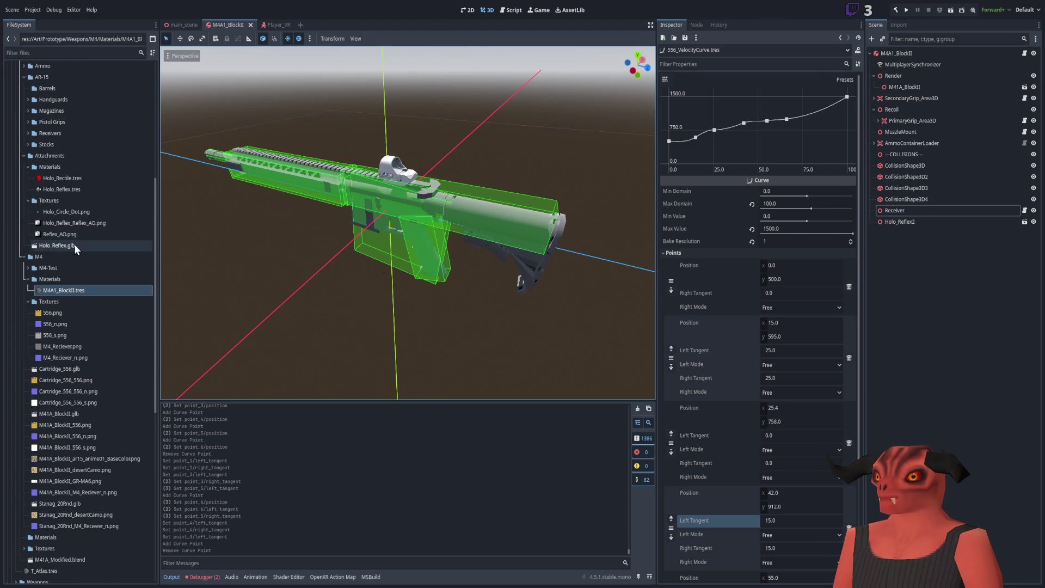
pyautogui.scroll(-7, 71, 283)
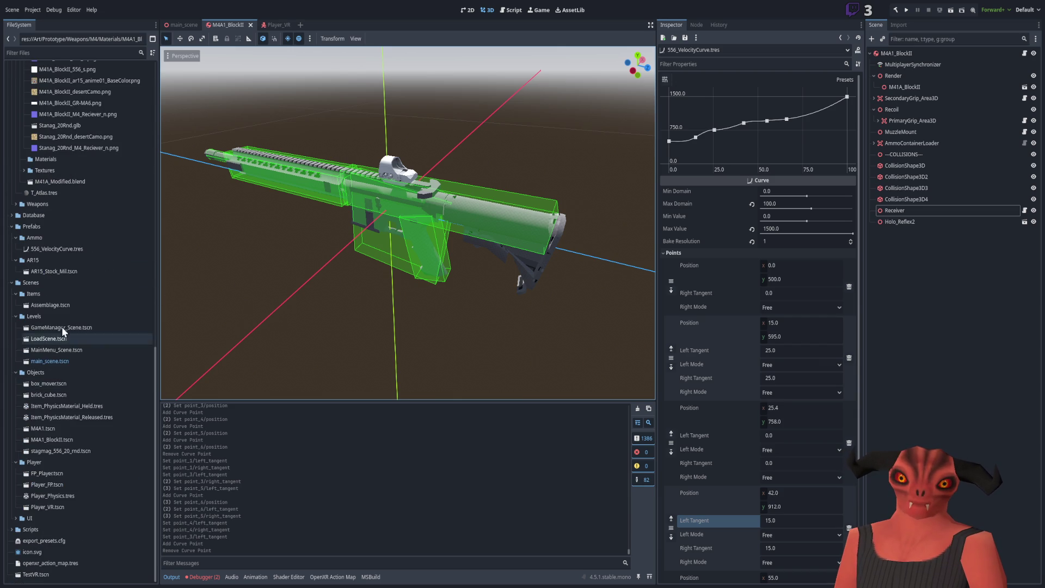
pyautogui.click(66, 250)
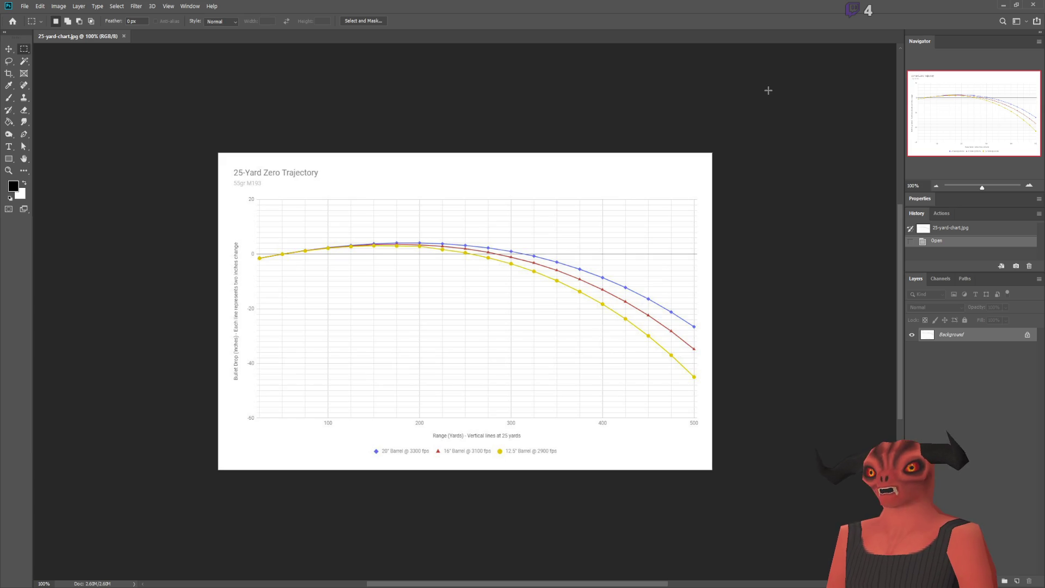
# Invert the 25-yard trajectory chart so it has a black background.
pyautogui.scroll(3, 561, 344)
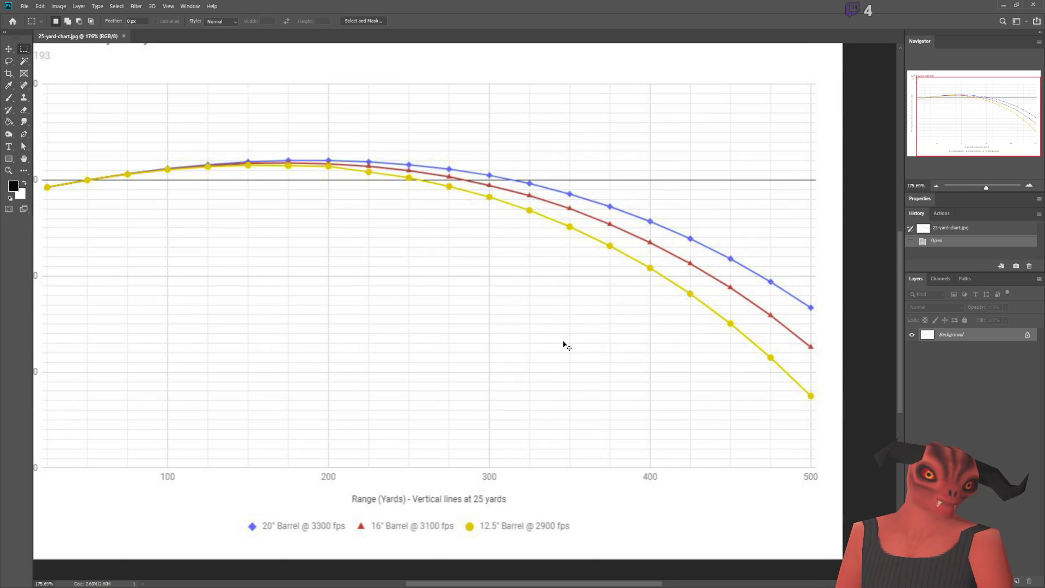
pyautogui.hotkey('ctrl', 'i')
pyautogui.scroll(-3, 331, 244)
pyautogui.scroll(3, 578, 240)
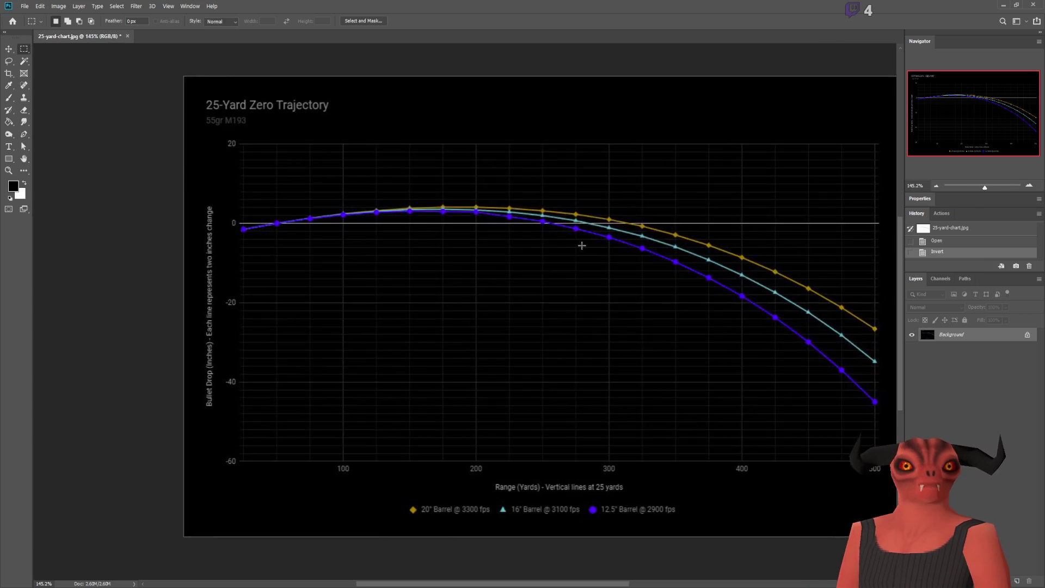
pyautogui.scroll(-1, 513, 295)
pyautogui.scroll(1, 513, 296)
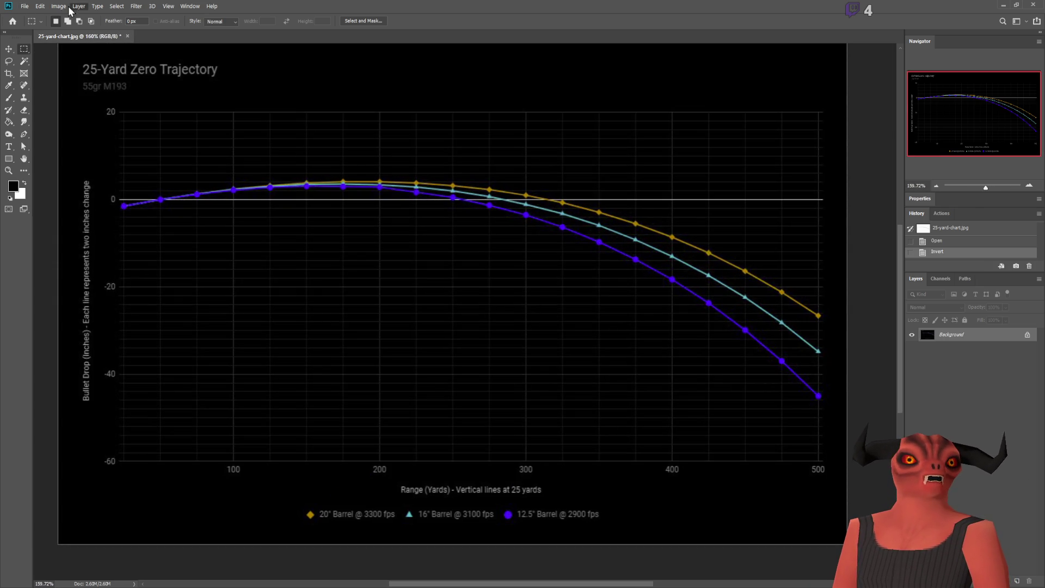
# Brighten the inverted chart's lines with Levels, comparing it against the original by toggling invert.
pyautogui.press('i')
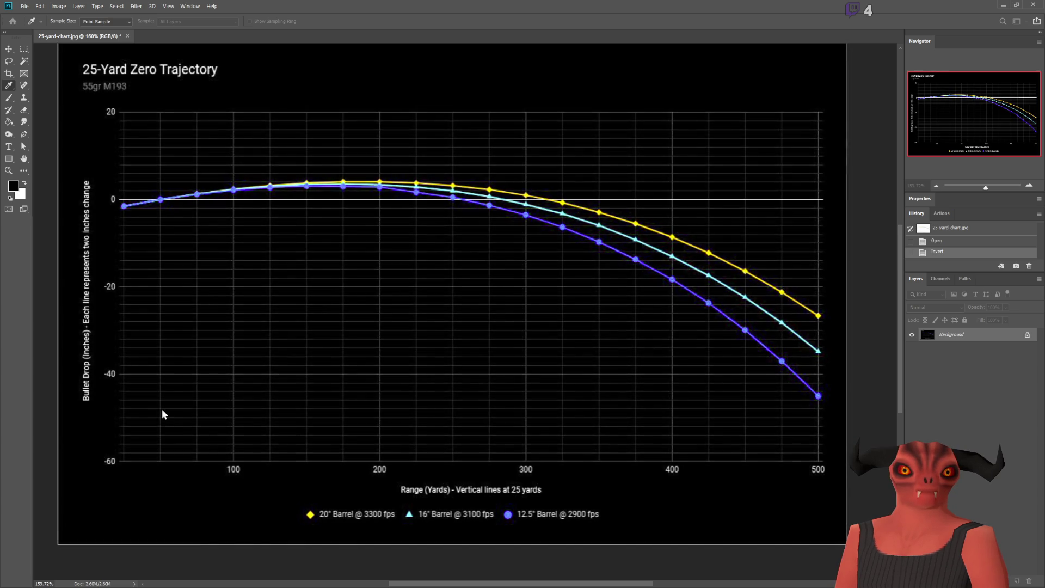
pyautogui.press('Return')
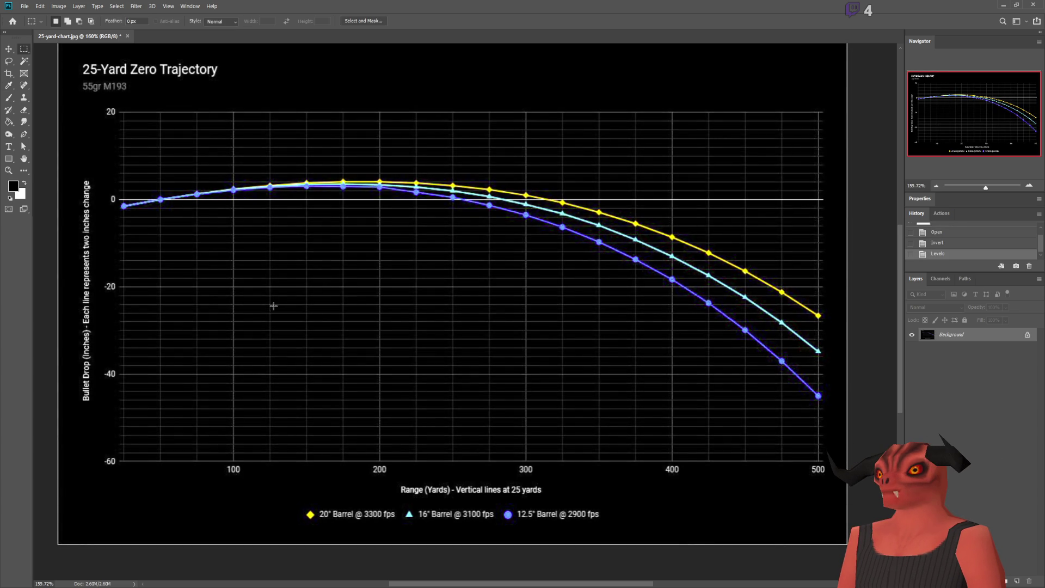
pyautogui.hotkey('ctrl', 'i')
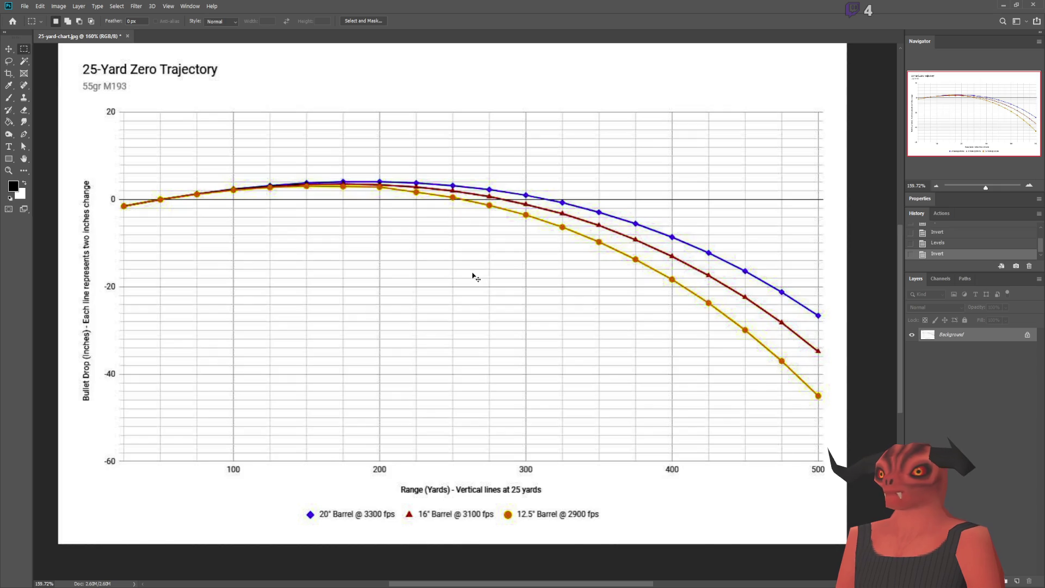
pyautogui.hotkey('ctrl', 'i')
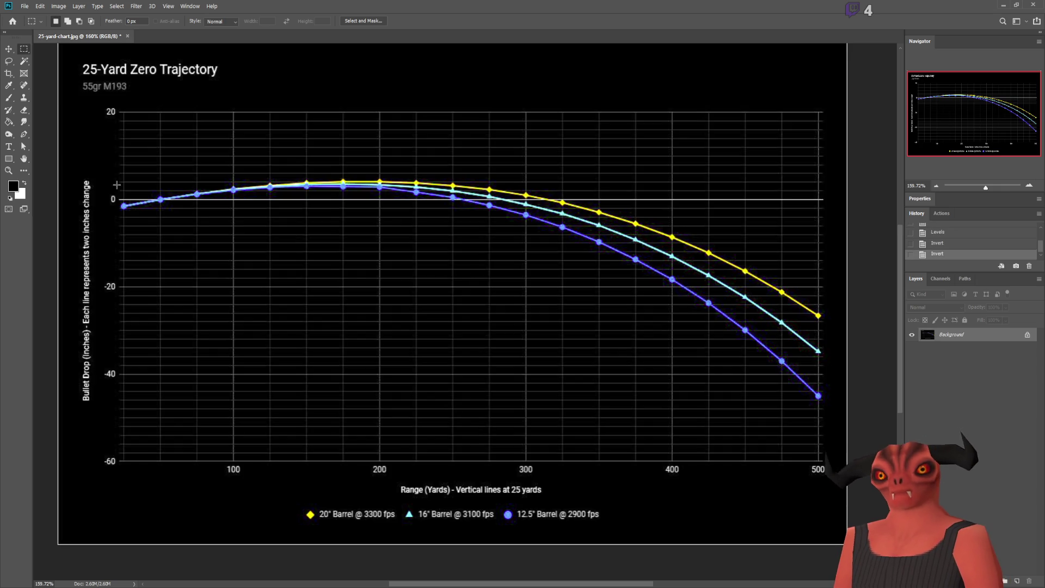
# Select the Brush tool to start painting on the chart.
pyautogui.click(9, 98)
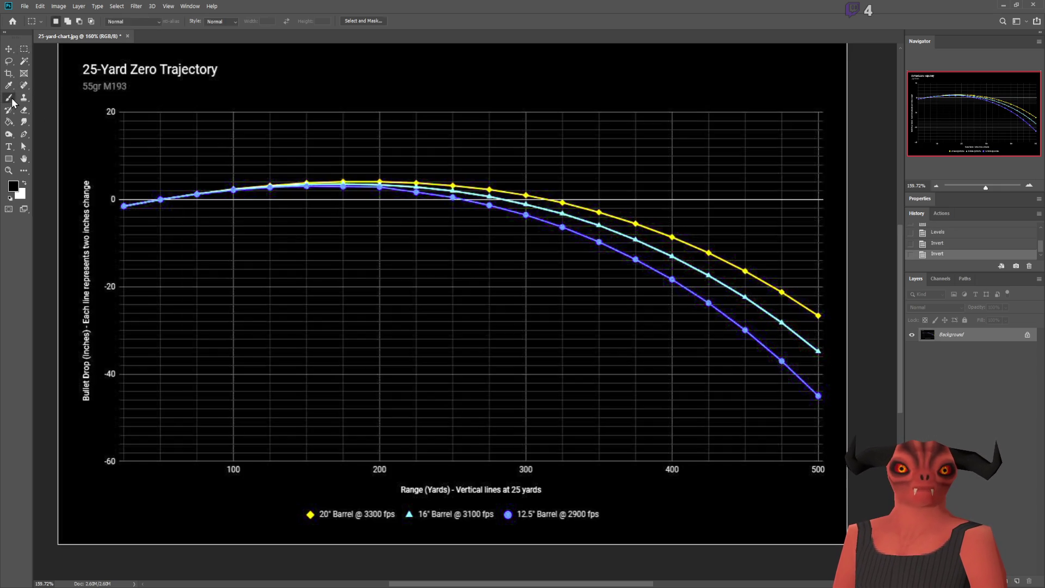
pyautogui.press('[')
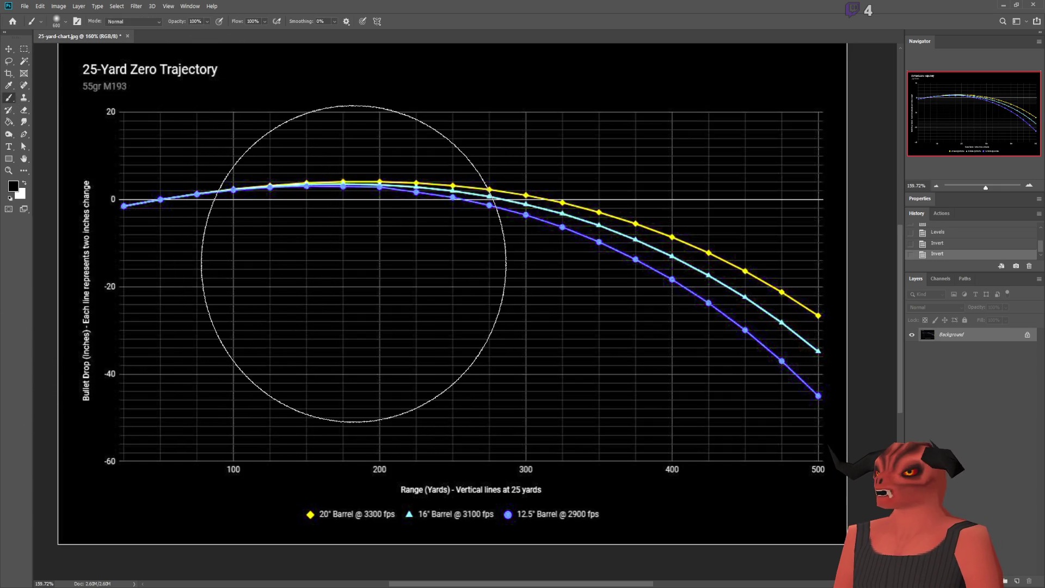
pyautogui.press('[')
pyautogui.press('[')
pyautogui.press('[')
pyautogui.click(24, 183)
pyautogui.moveTo(190, 239)
pyautogui.mouseDown()
pyautogui.moveTo(104, 240)
pyautogui.moveTo(705, 186)
pyautogui.mouseUp()
pyautogui.hotkey('ctrl', 'z')
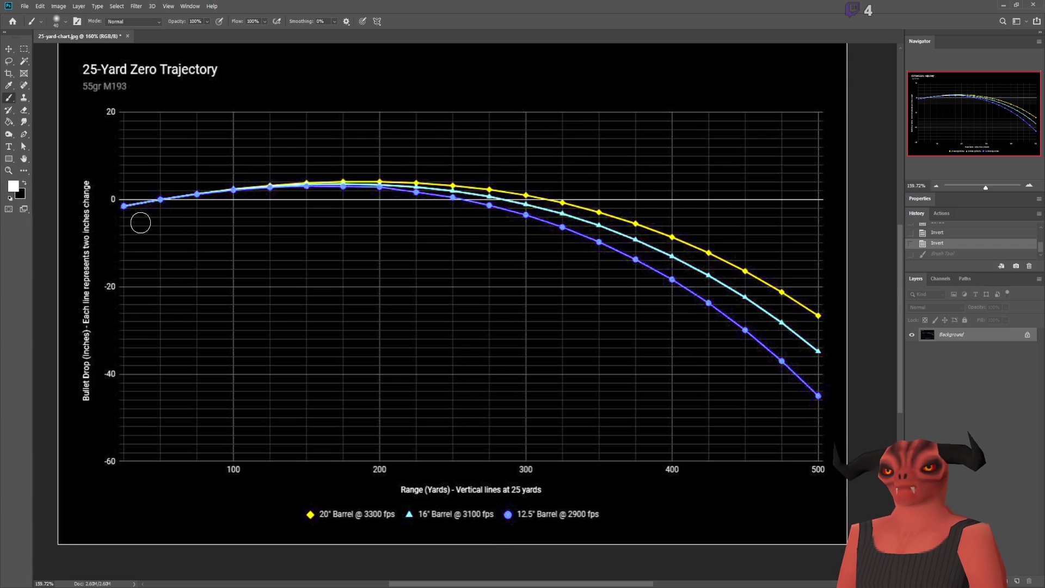
pyautogui.moveTo(297, 532); pyautogui.dragTo(640, 531)
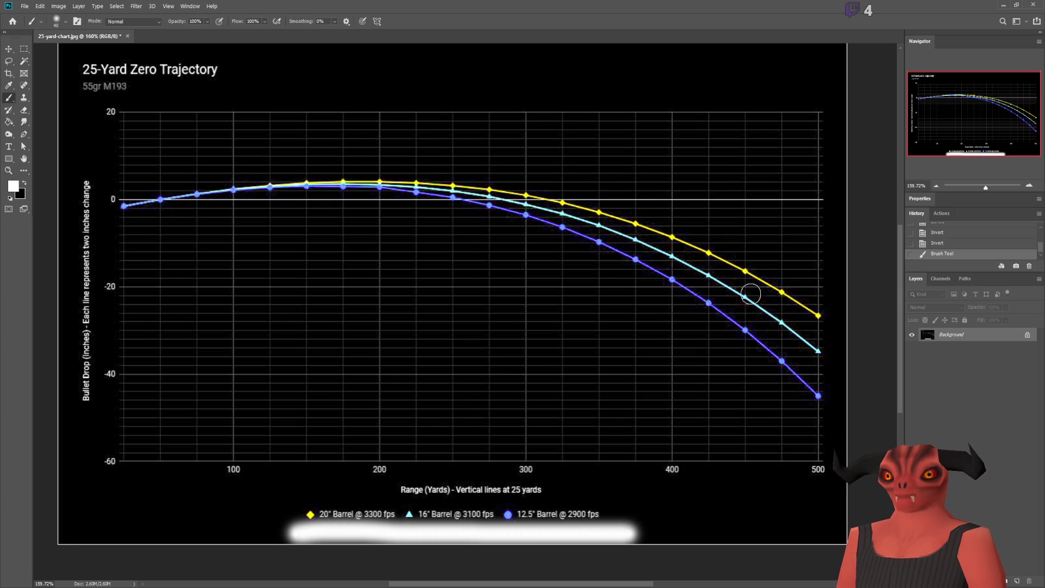
pyautogui.hotkey('ctrl', 'z')
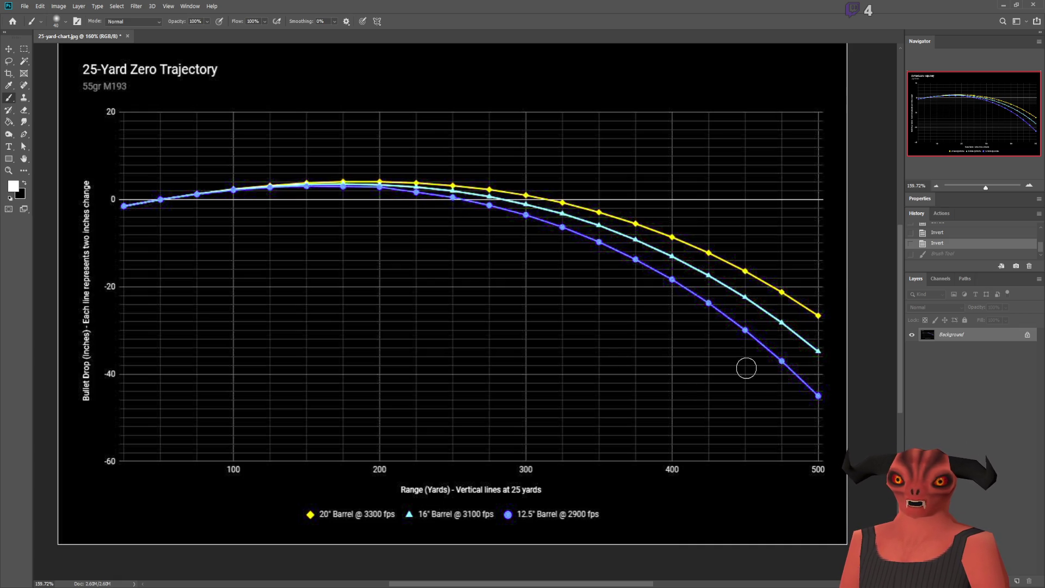
pyautogui.moveTo(665, 498)
pyautogui.mouseDown()
pyautogui.moveTo(473, 492)
pyautogui.moveTo(644, 515)
pyautogui.mouseUp()
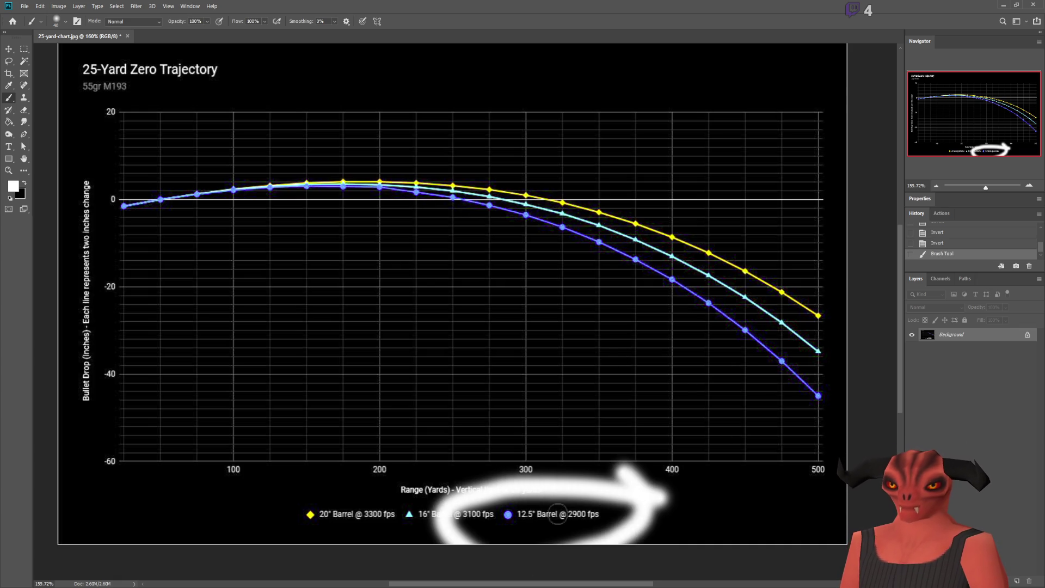
pyautogui.hotkey('ctrl', 'z')
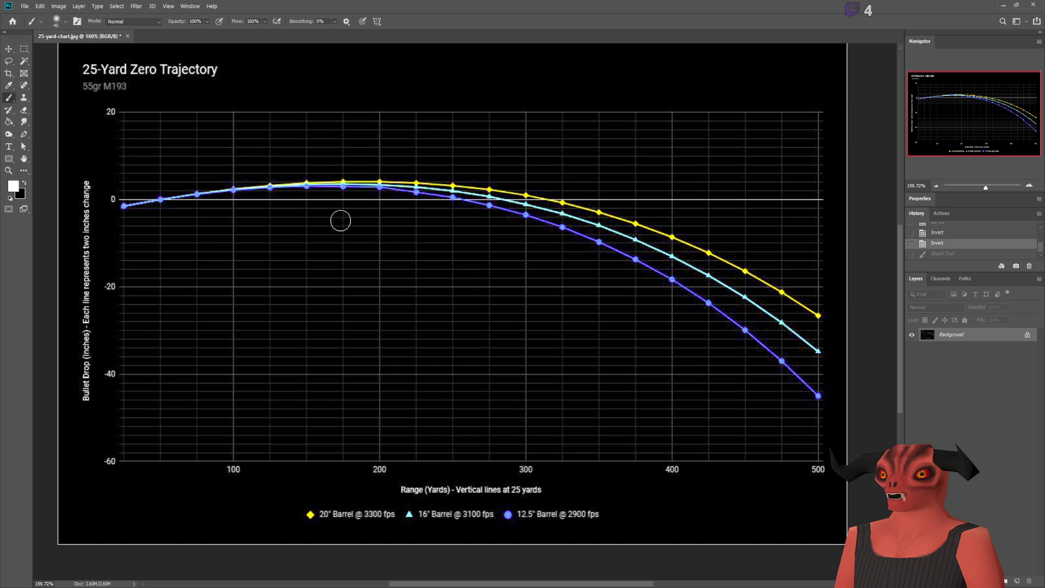
pyautogui.moveTo(152, 425)
pyautogui.mouseDown()
pyautogui.moveTo(643, 425)
pyautogui.moveTo(146, 435)
pyautogui.moveTo(155, 167)
pyautogui.mouseUp()
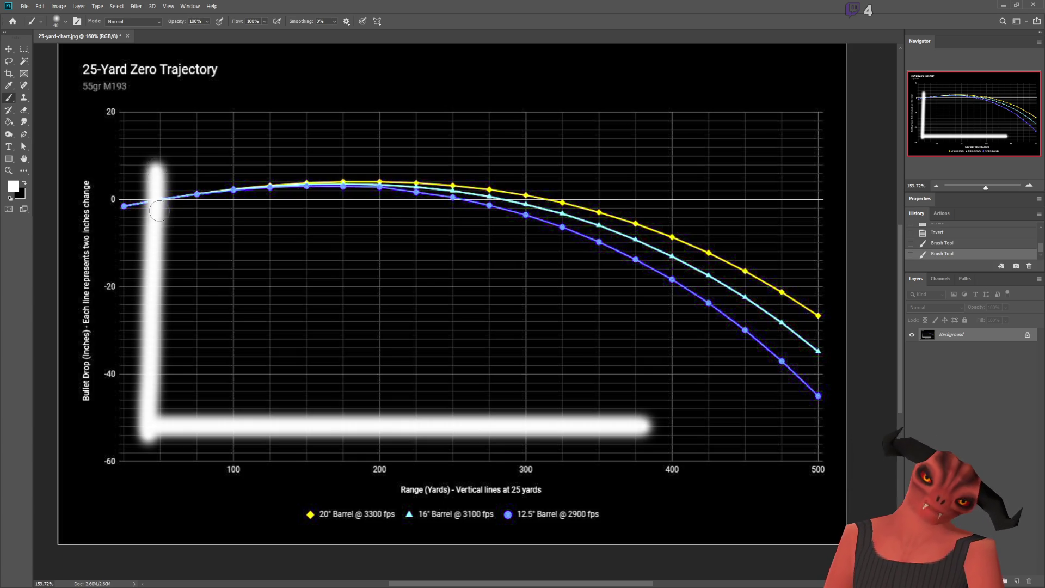
pyautogui.hotkey('ctrl', 'z')
pyautogui.moveTo(165, 143)
pyautogui.mouseDown()
pyautogui.moveTo(149, 319)
pyautogui.moveTo(133, 258)
pyautogui.mouseUp()
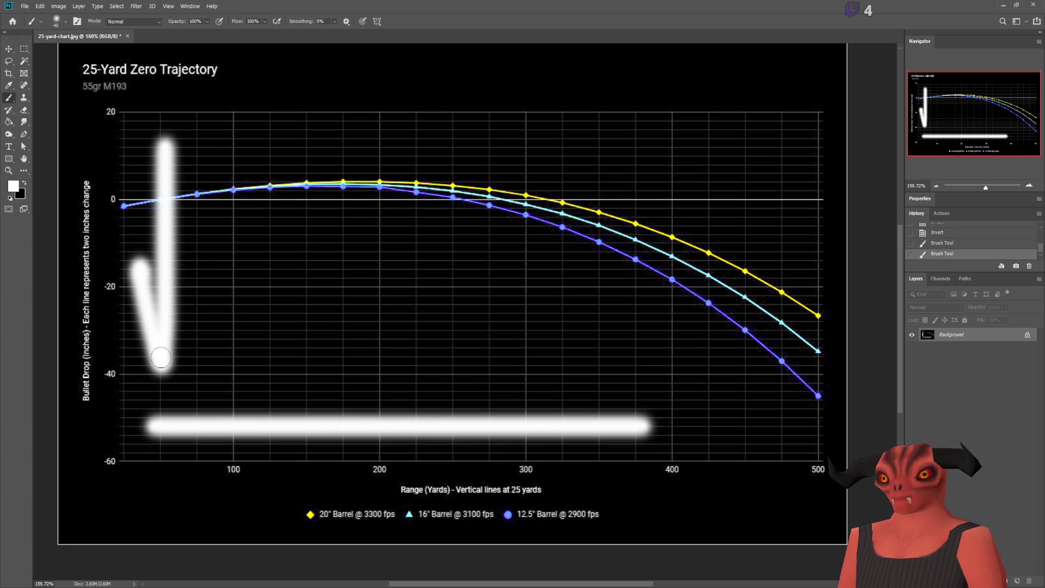
pyautogui.moveTo(160, 364); pyautogui.dragTo(237, 255)
pyautogui.hotkey('ctrl', 'z')
pyautogui.hotkey('ctrl', 'z')
pyautogui.hotkey('ctrl', 'z')
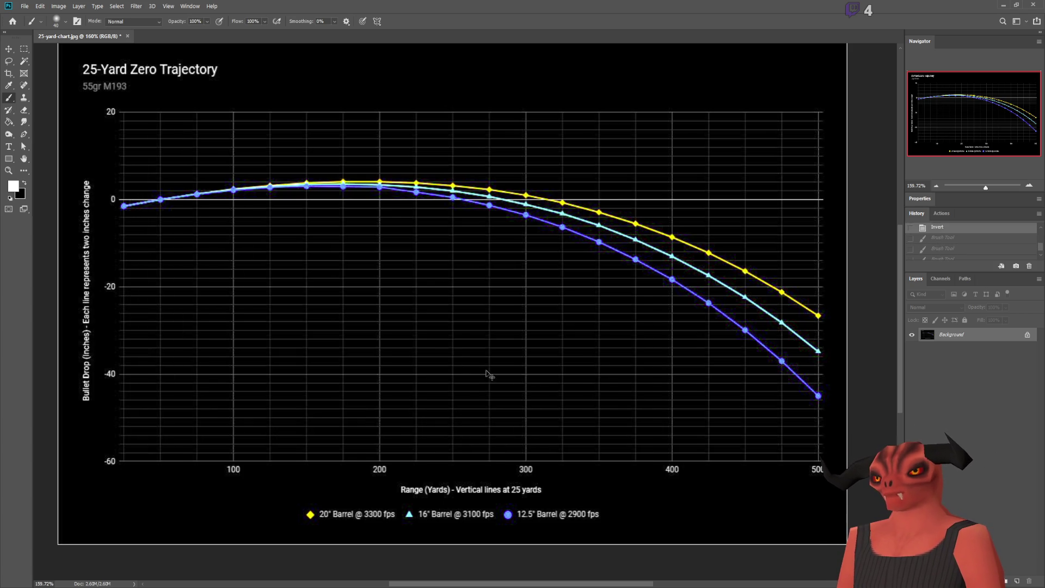
pyautogui.moveTo(122, 473); pyautogui.dragTo(118, 536)
pyautogui.hotkey('ctrl', 'z')
pyautogui.moveTo(163, 428); pyautogui.dragTo(816, 430)
pyautogui.hotkey('ctrl', 'z')
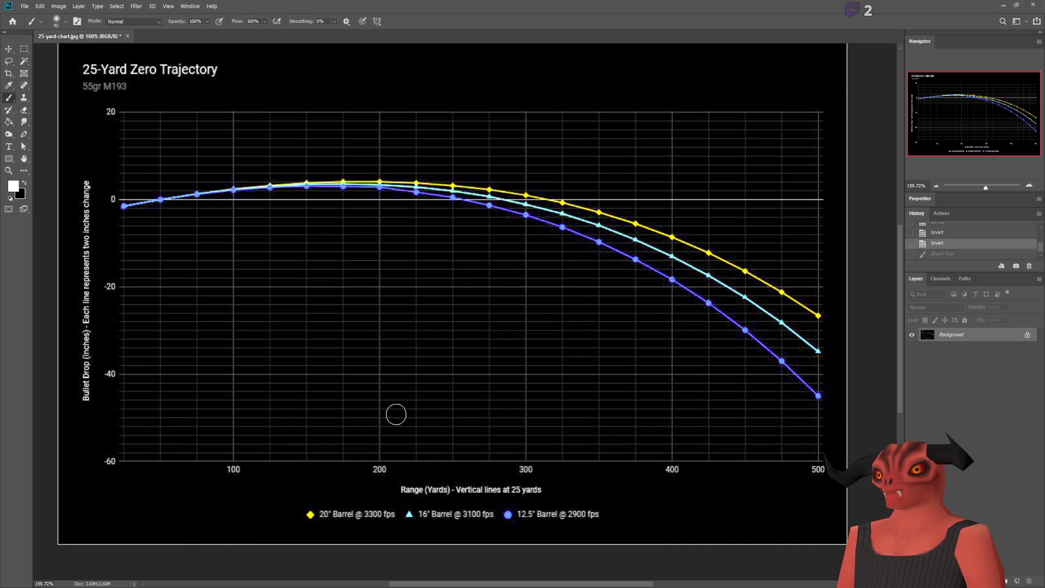
pyautogui.moveTo(475, 291); pyautogui.dragTo(646, 475)
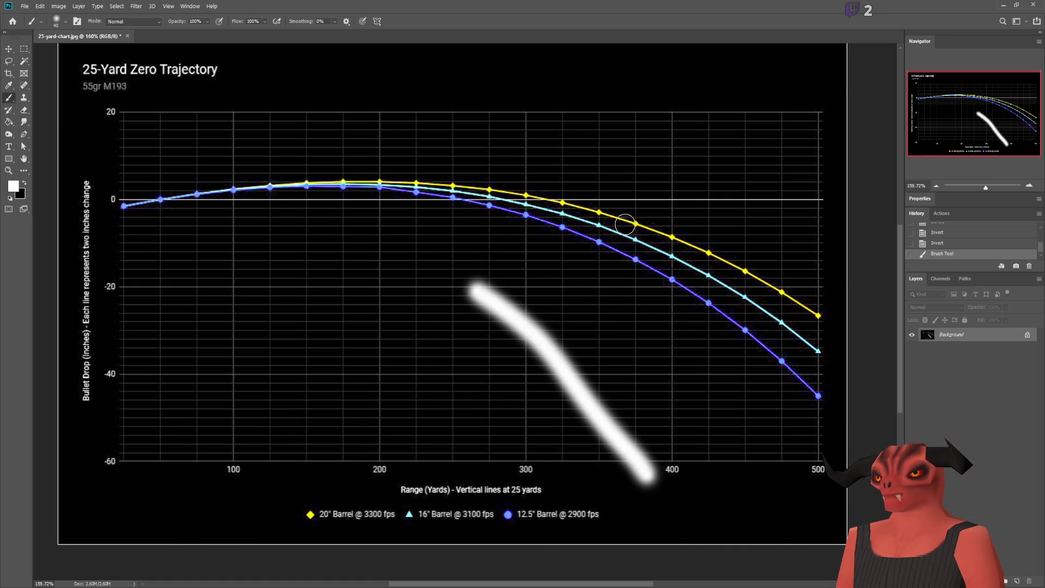
pyautogui.moveTo(566, 278); pyautogui.dragTo(751, 520)
pyautogui.moveTo(677, 260); pyautogui.dragTo(817, 457)
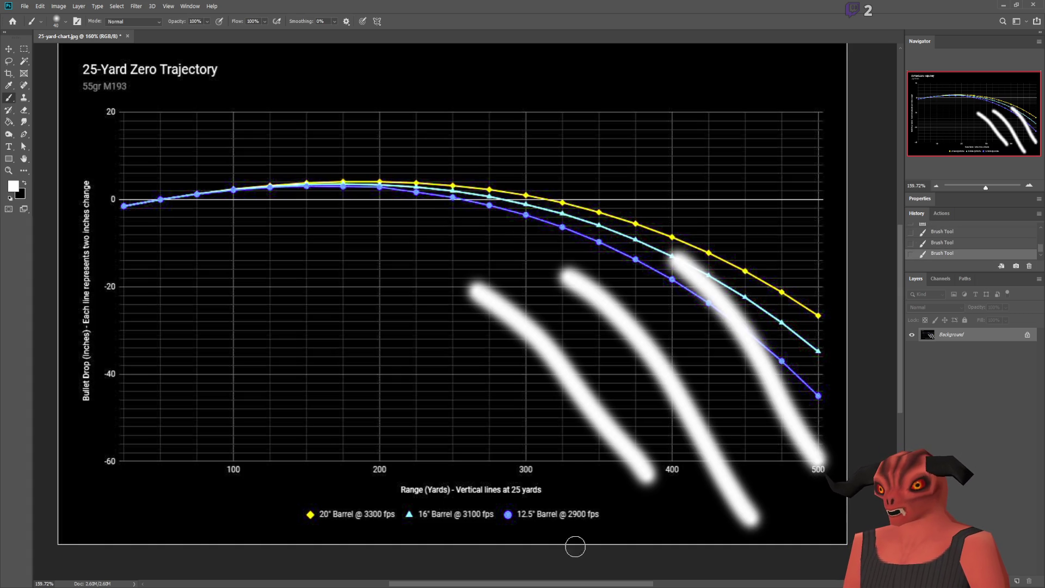
pyautogui.hotkey('ctrl', 'z')
pyautogui.hotkey('ctrl', 'z')
pyautogui.hotkey('ctrl', 'z')
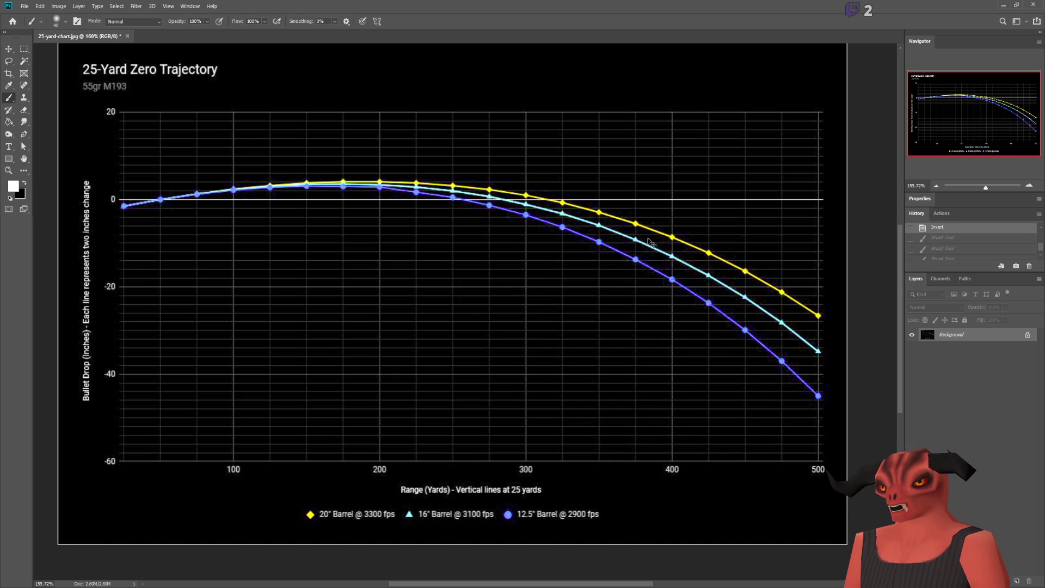
pyautogui.scroll(5, 791, 322)
pyautogui.scroll(-8, 707, 217)
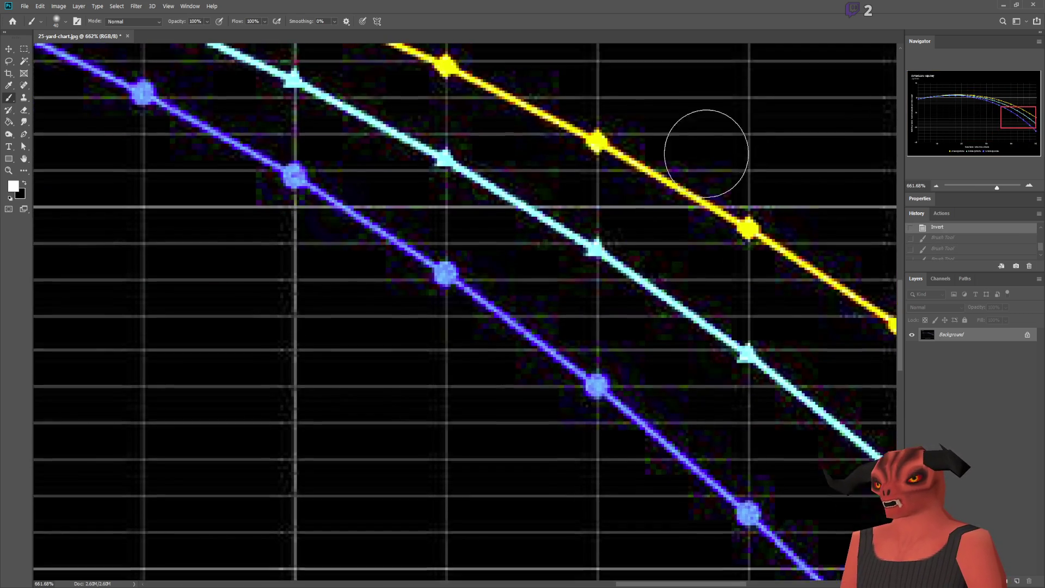
pyautogui.scroll(2, 507, 289)
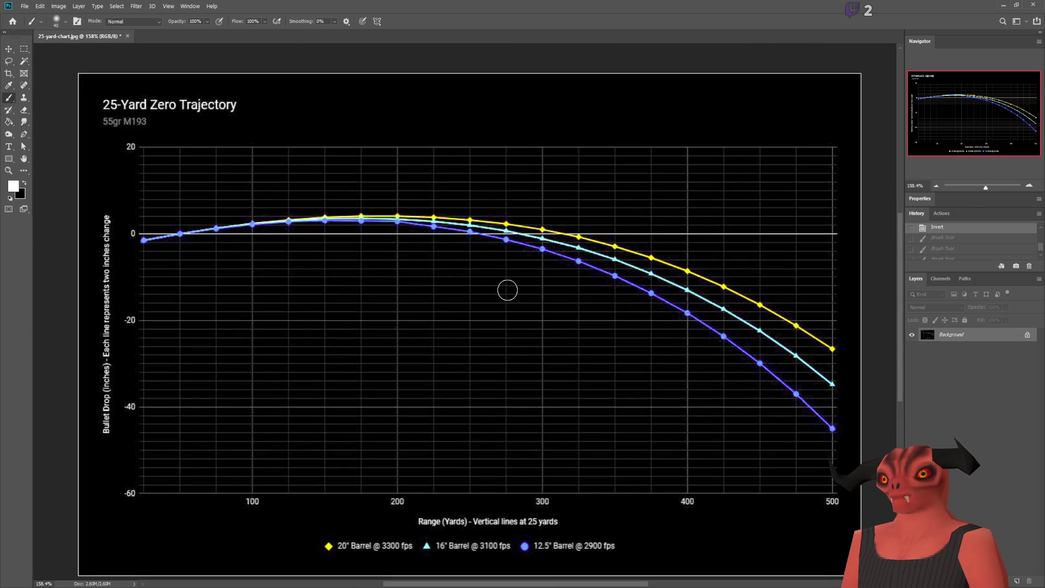
pyautogui.scroll(-1, 753, 193)
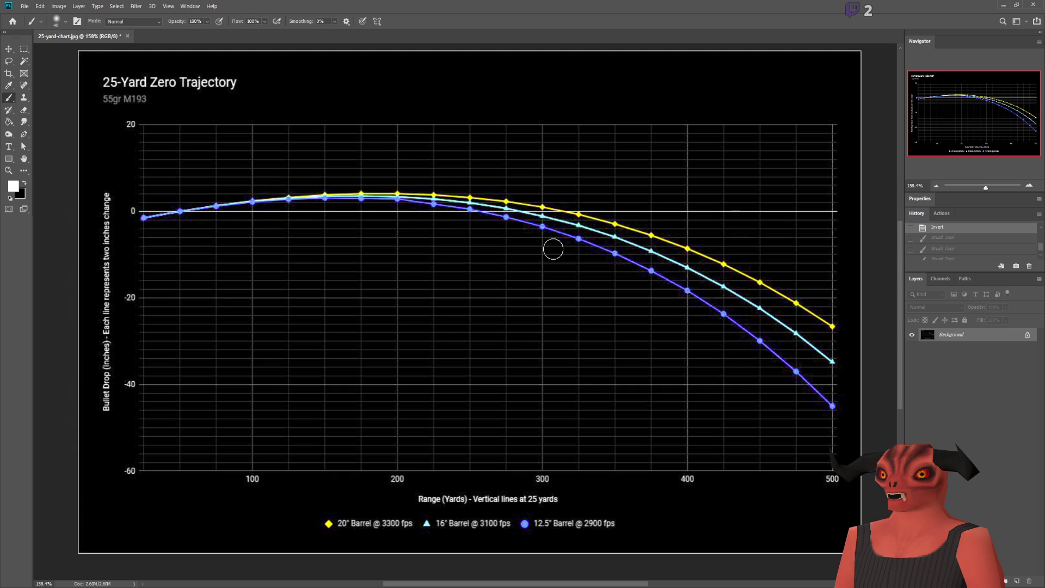
pyautogui.hotkey('alt', 'Tab')
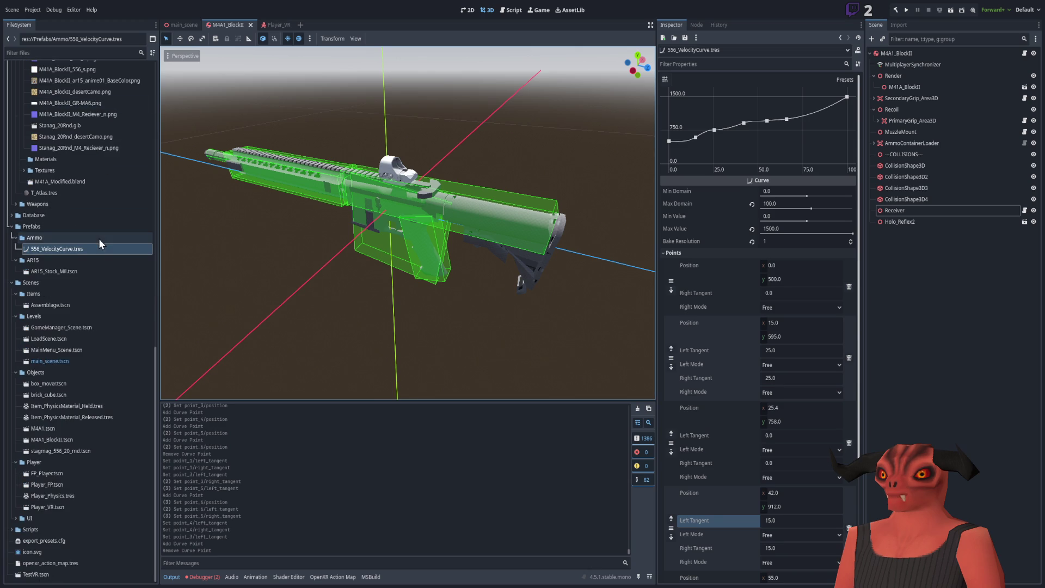
# Filter the FileSystem panel by 'dr' to list the debug_drawing addon and DragCoefficient.tres.
pyautogui.click(94, 53)
pyautogui.write('drop')
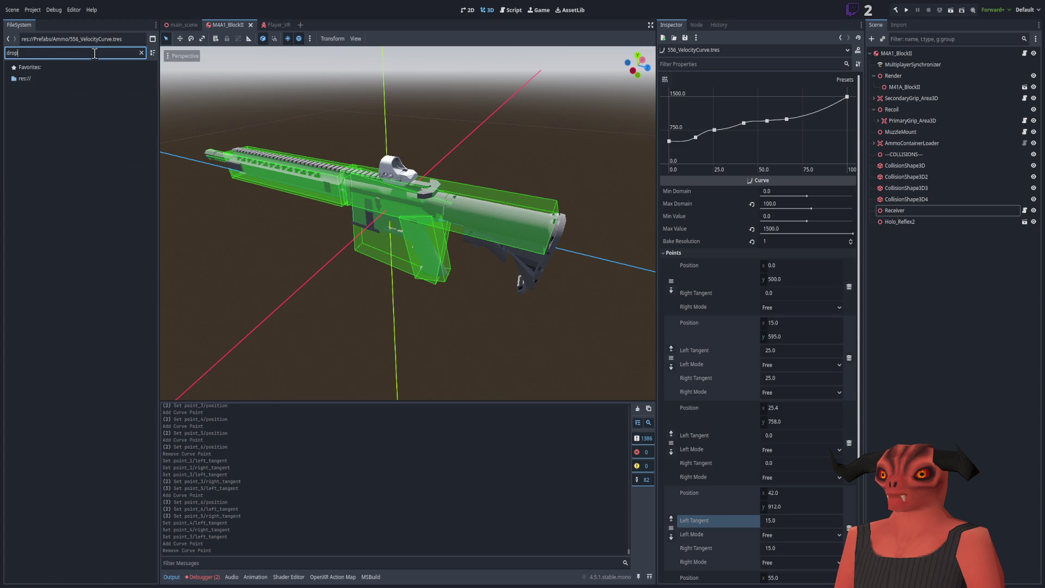
pyautogui.press('BackSpace')
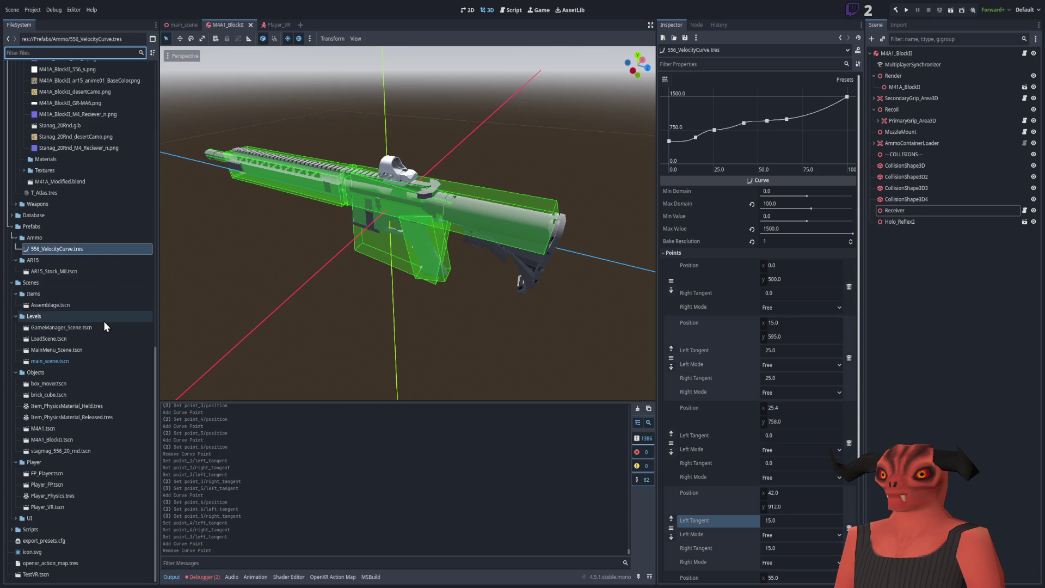
pyautogui.scroll(10, 102, 311)
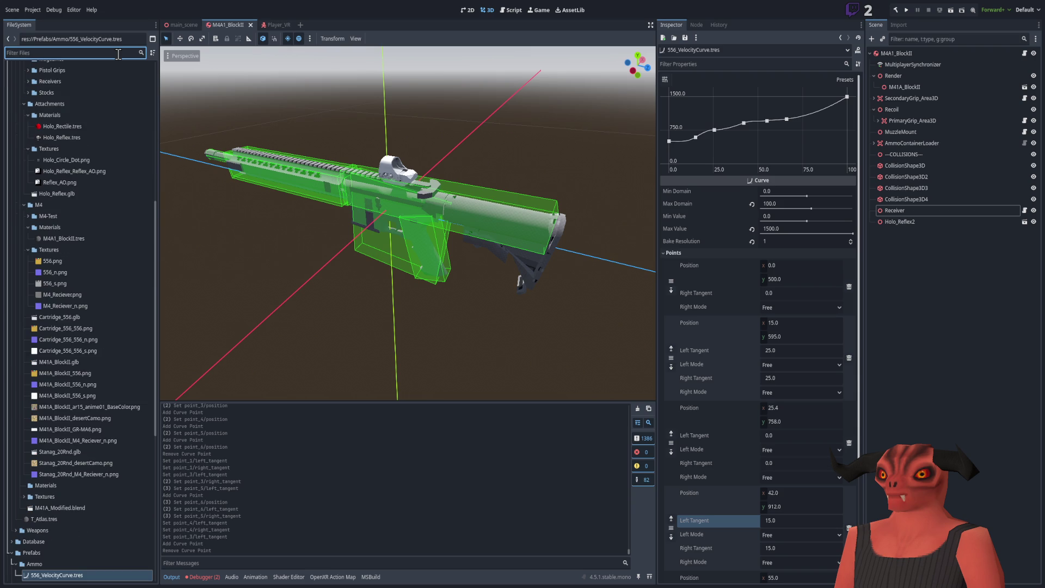
pyautogui.write('dr')
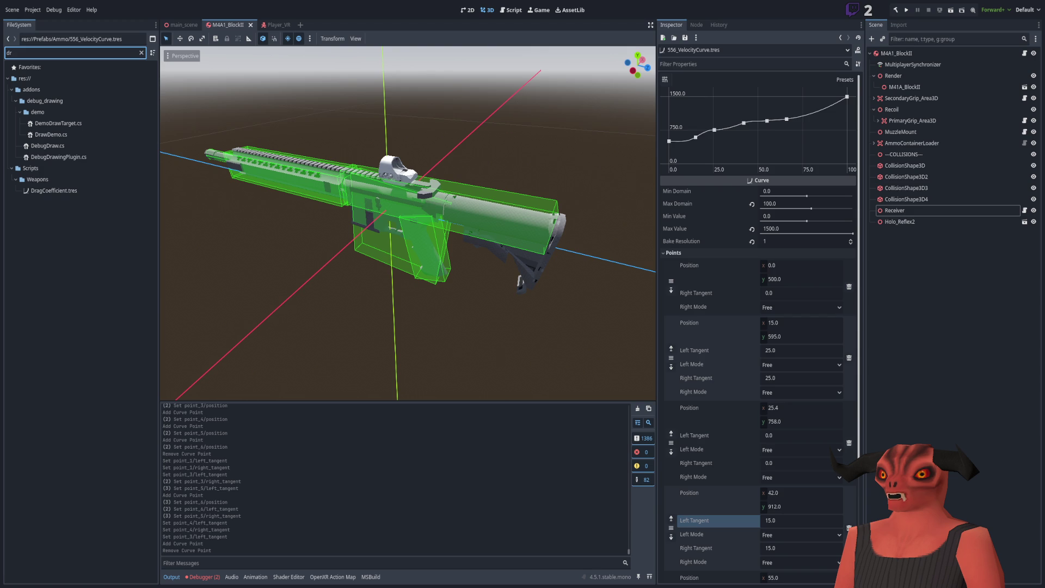
# Orbit the 3D viewport camera around the M4A1 rifle model to view it from another angle.
pyautogui.moveTo(537, 278); pyautogui.dragTo(337, 310)
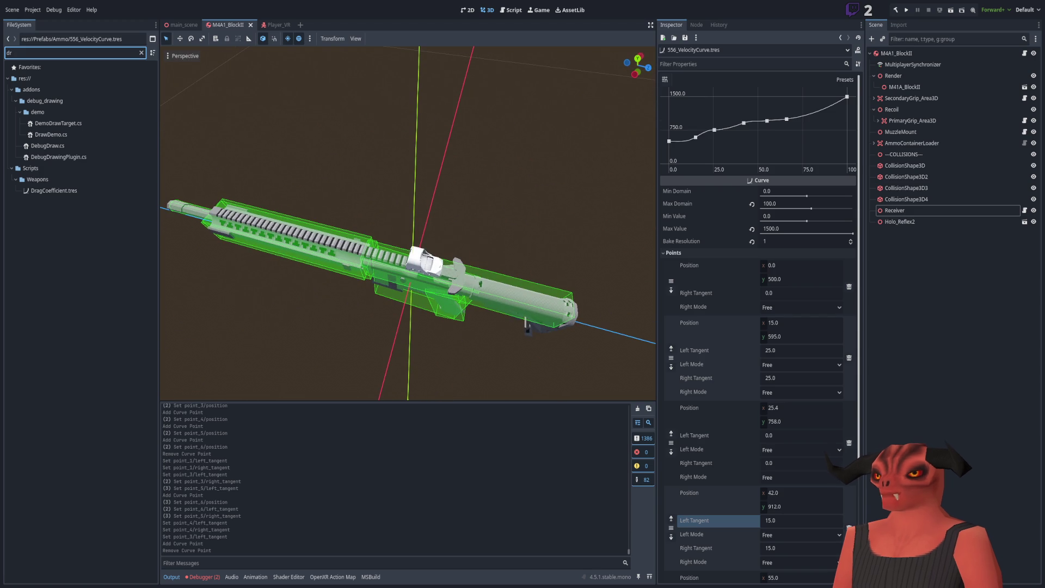
pyautogui.moveTo(610, 180)
pyautogui.mouseDown()
pyautogui.moveTo(555, 240)
pyautogui.moveTo(463, 215)
pyautogui.mouseUp()
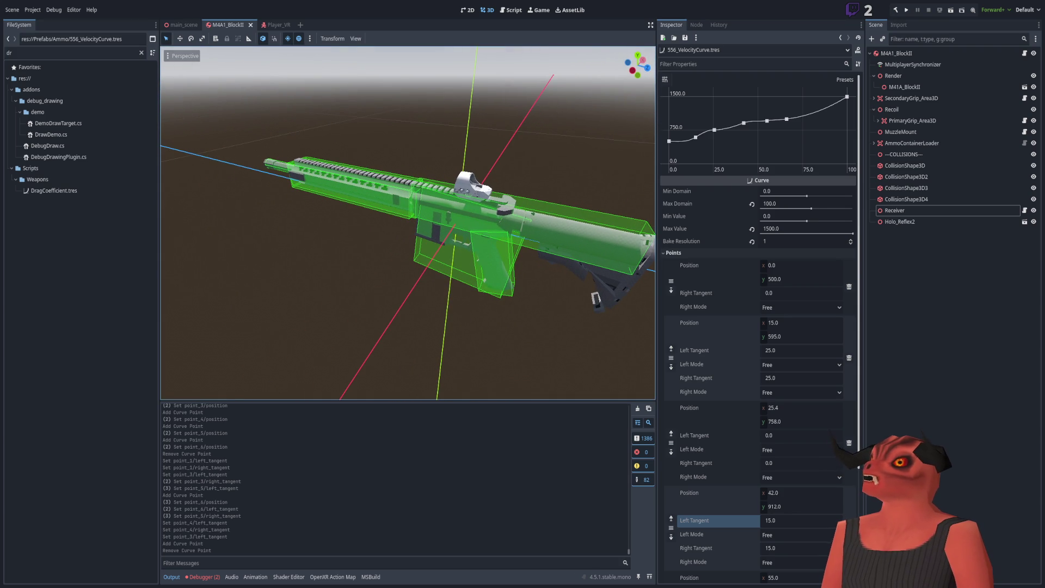
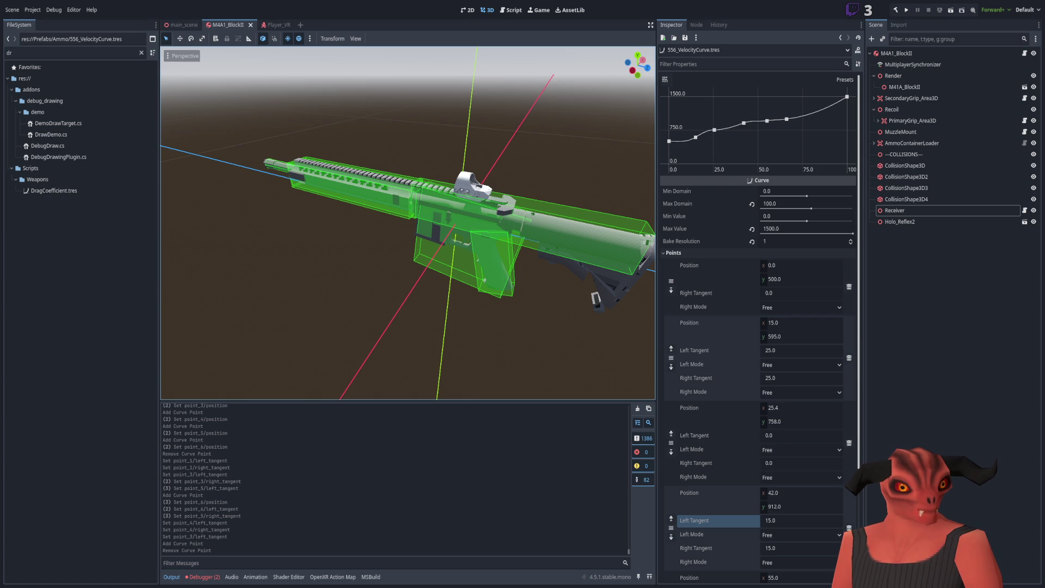
# Orbit the M4A1 to a side view and select Receiver in the Scene tree.
pyautogui.moveTo(489, 262)
pyautogui.mouseDown()
pyautogui.moveTo(511, 263)
pyautogui.moveTo(472, 262)
pyautogui.mouseUp()
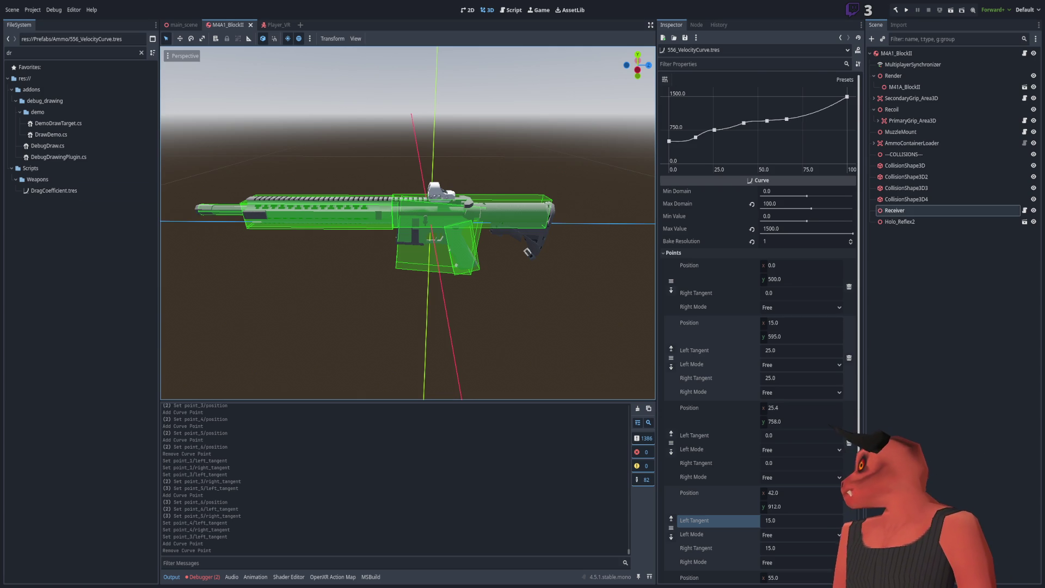
pyautogui.click(895, 210)
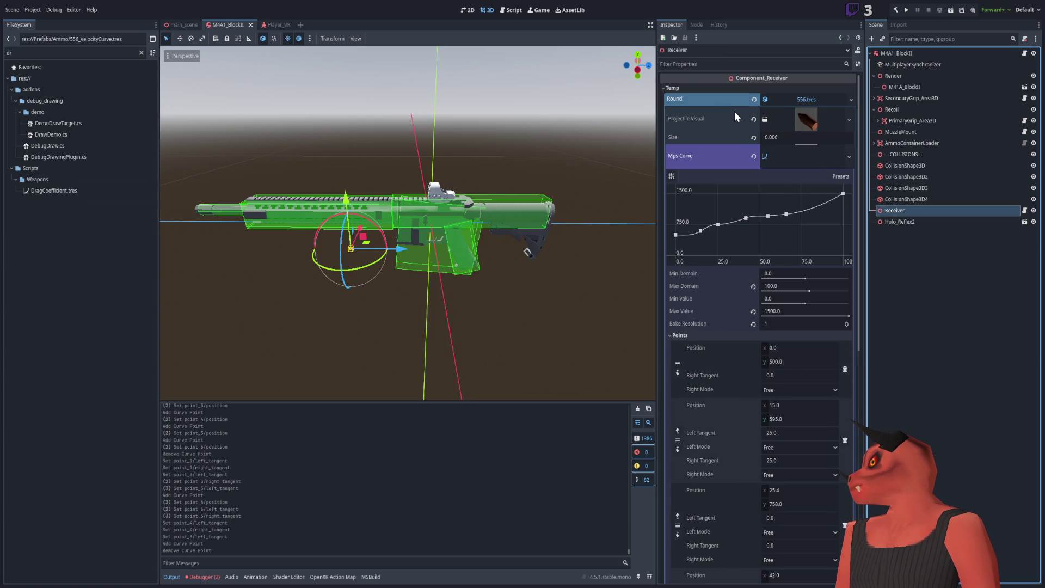
# Collapse the Receiver's Mps Curve graph editor in the Inspector.
pyautogui.click(826, 162)
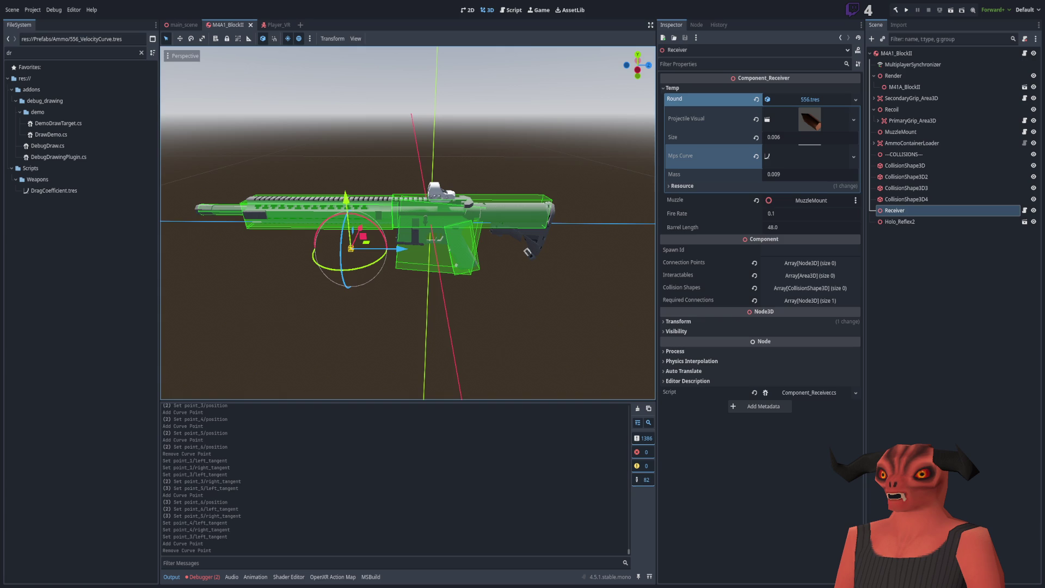
# Orbit the rifle to a new angle and switch to the trajectory chart in Photoshop.
pyautogui.moveTo(490, 163)
pyautogui.mouseDown()
pyautogui.moveTo(566, 145)
pyautogui.moveTo(544, 141)
pyautogui.mouseUp()
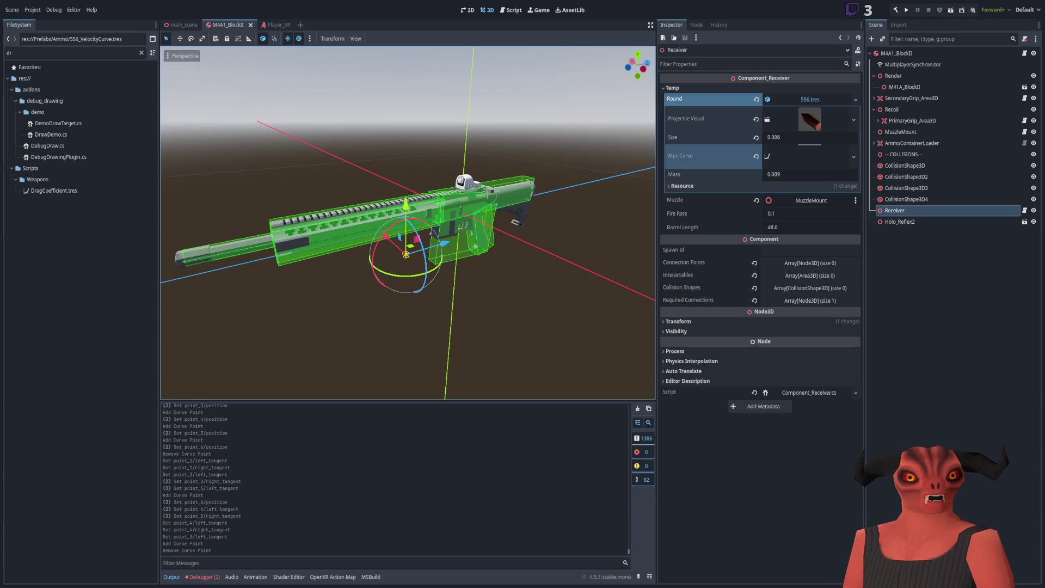
pyautogui.hotkey('alt', 'Tab')
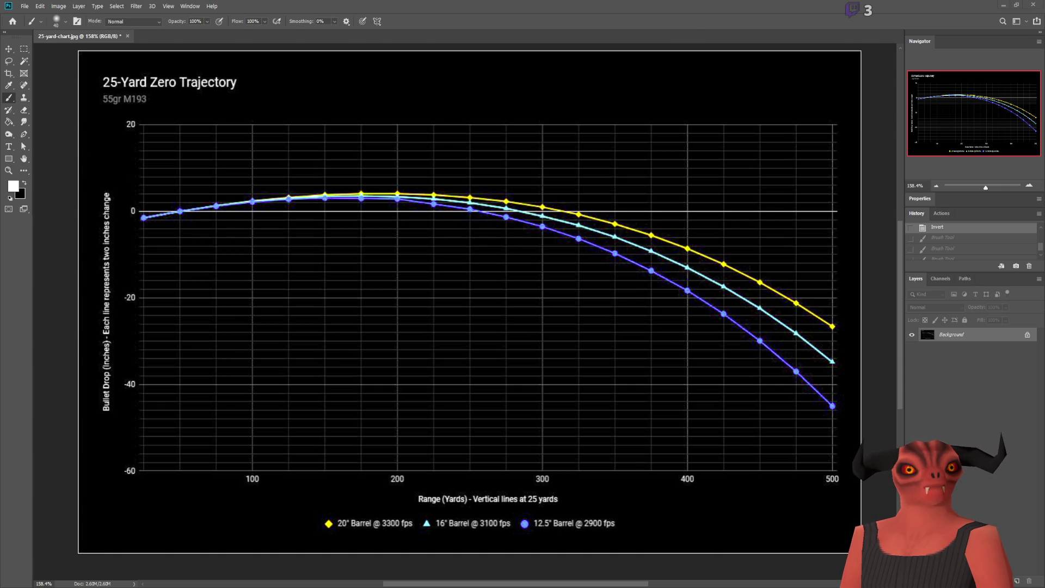
# Add an empty Layer 1 over the chart, testing and undoing two white brush strokes.
pyautogui.hotkey('alt', 'Tab')
pyautogui.hotkey('alt', 'Tab')
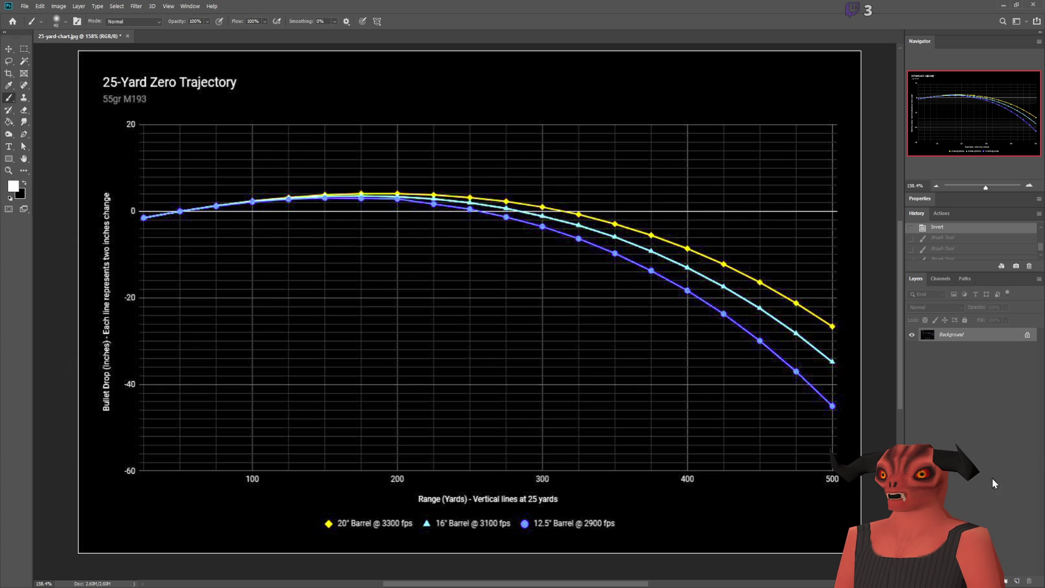
pyautogui.click(1016, 581)
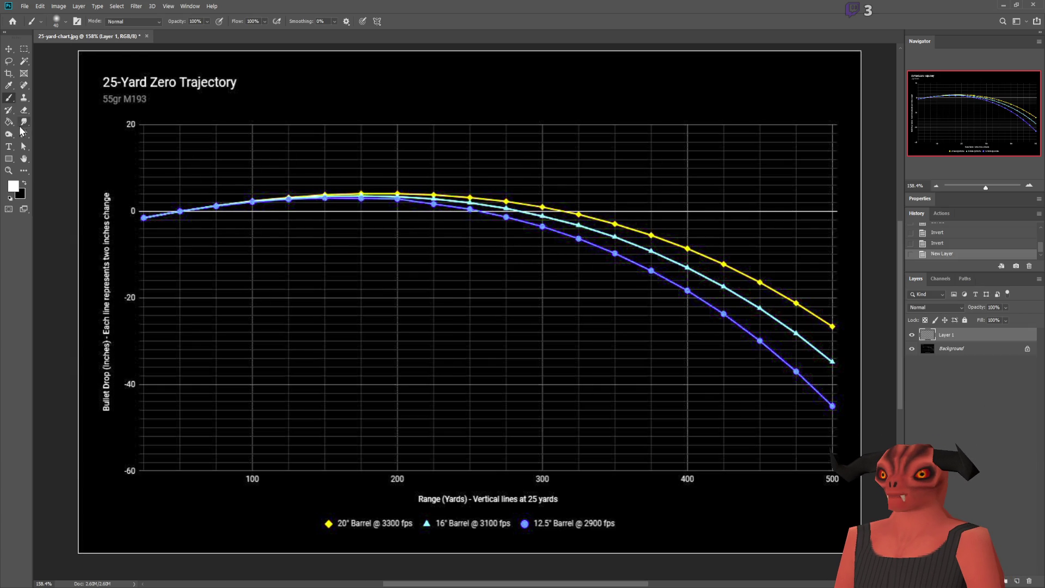
pyautogui.moveTo(133, 186)
pyautogui.mouseDown()
pyautogui.moveTo(381, 168)
pyautogui.moveTo(800, 313)
pyautogui.mouseUp()
pyautogui.hotkey('ctrl', 'z')
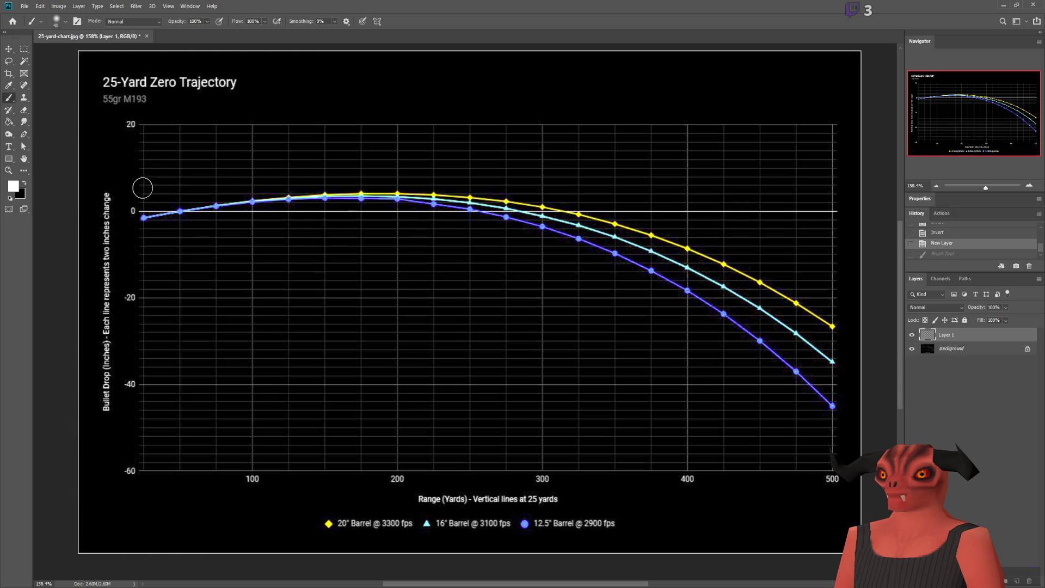
pyautogui.moveTo(143, 188); pyautogui.dragTo(544, 242)
pyautogui.hotkey('ctrl', 'z')
# Shrink the brush to size 10 and set the foreground colour to red.
pyautogui.press('[')
pyautogui.press('[')
pyautogui.press('[')
pyautogui.click(17, 185)
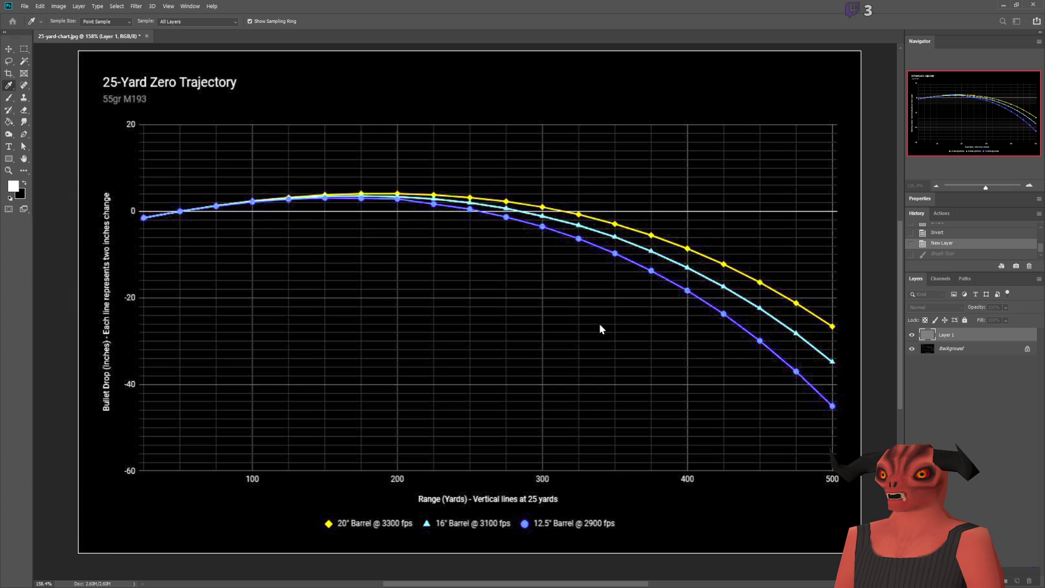
pyautogui.press('Return')
pyautogui.hotkey('alt', 'Tab')
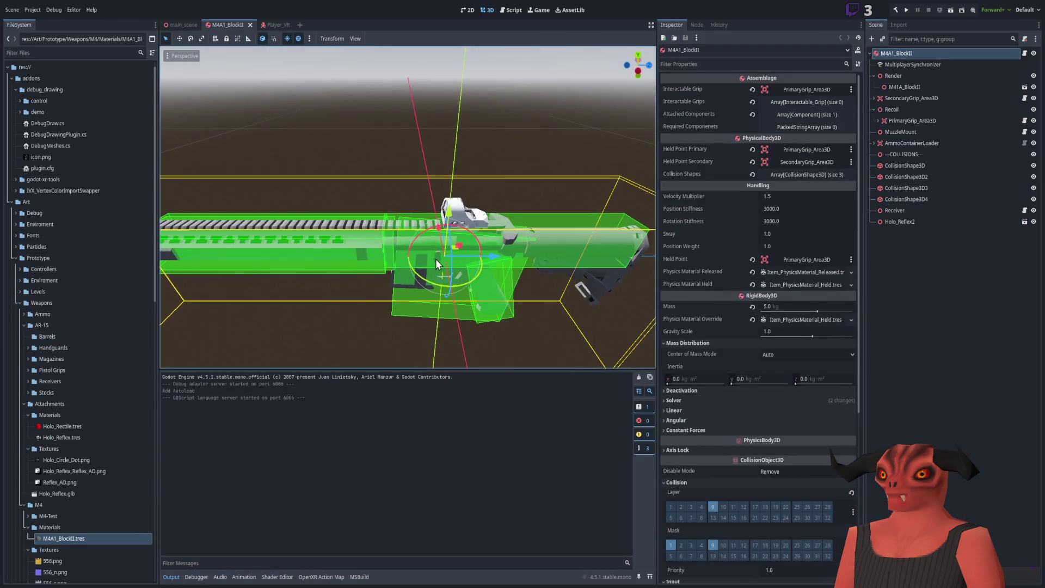
# Open main_scene and look around the level, then go through Visual Studio to Photoshop's chart.
pyautogui.moveTo(436, 259); pyautogui.dragTo(532, 368)
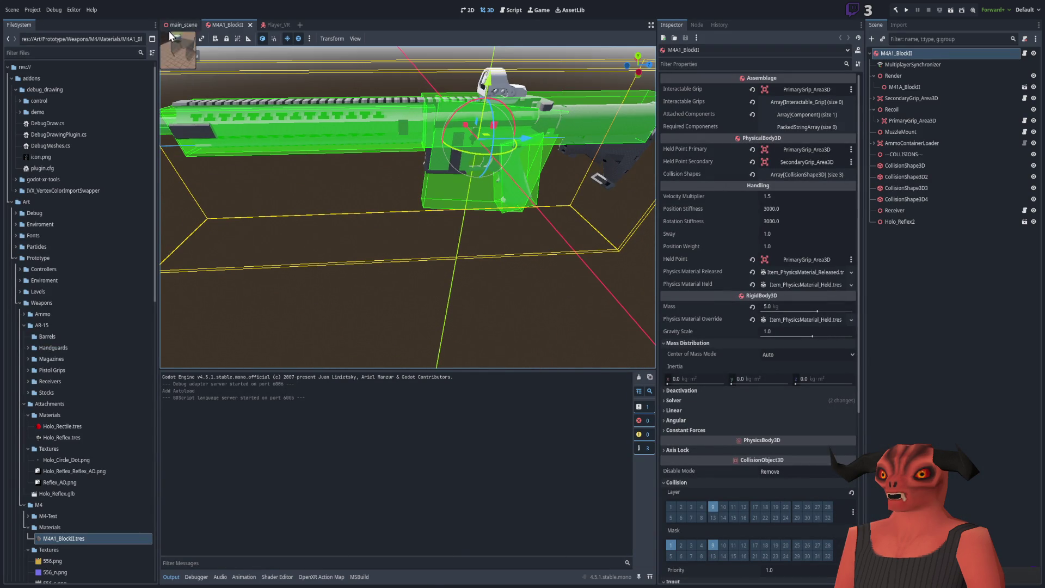
pyautogui.click(181, 25)
pyautogui.moveTo(407, 160)
pyautogui.mouseDown()
pyautogui.moveTo(379, 283)
pyautogui.moveTo(405, 272)
pyautogui.moveTo(297, 300)
pyautogui.moveTo(546, 280)
pyautogui.mouseUp()
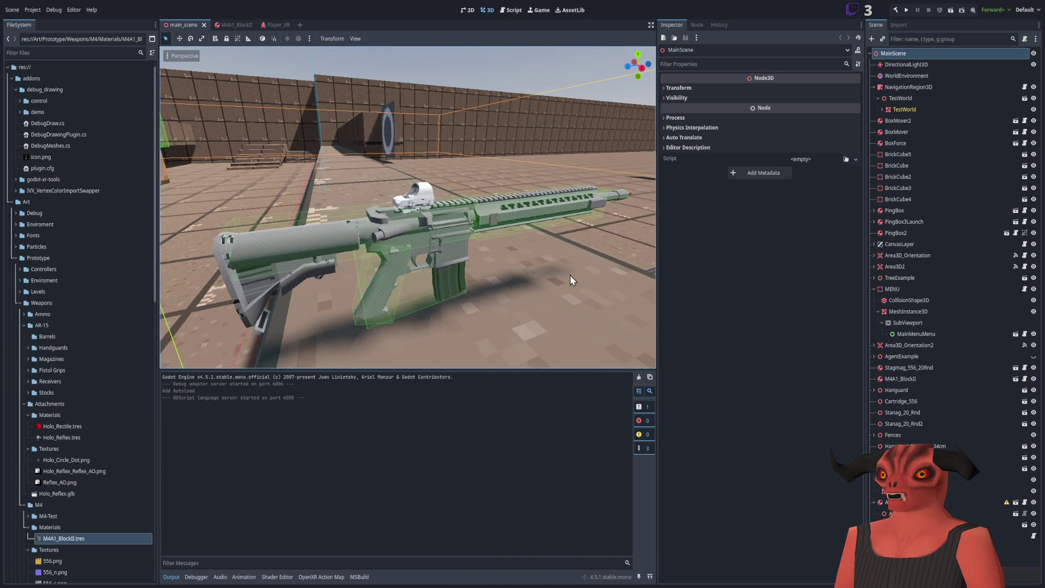
pyautogui.scroll(5, 546, 279)
pyautogui.scroll(-8, 408, 207)
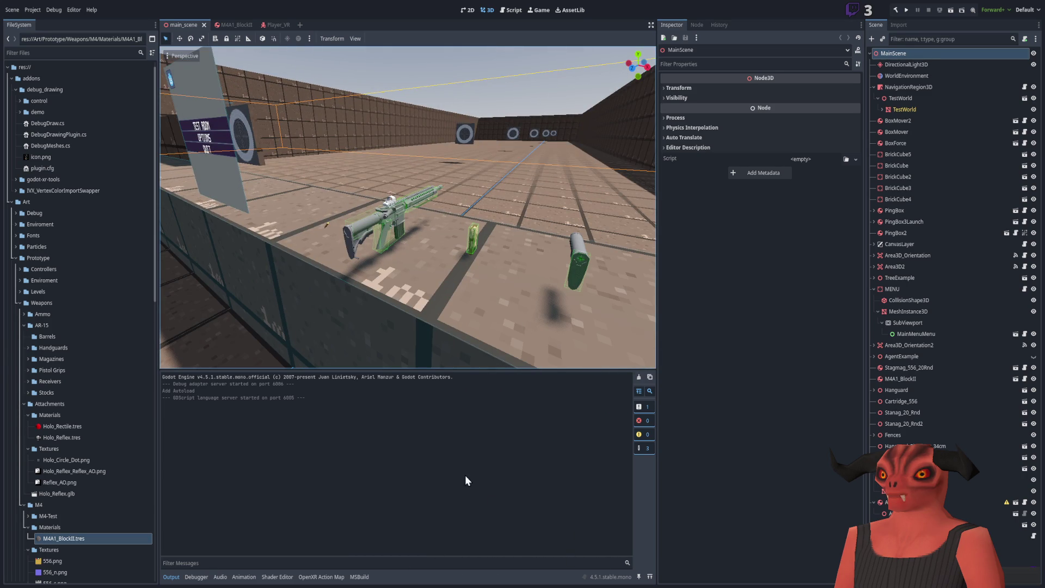
pyautogui.hotkey('alt', 'Tab')
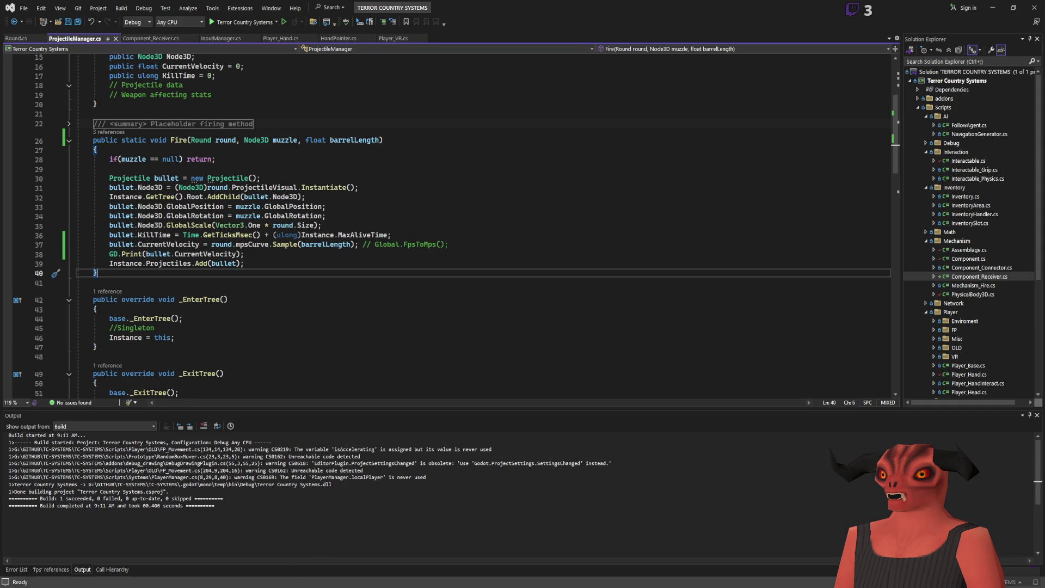
pyautogui.hotkey('alt', 'Tab')
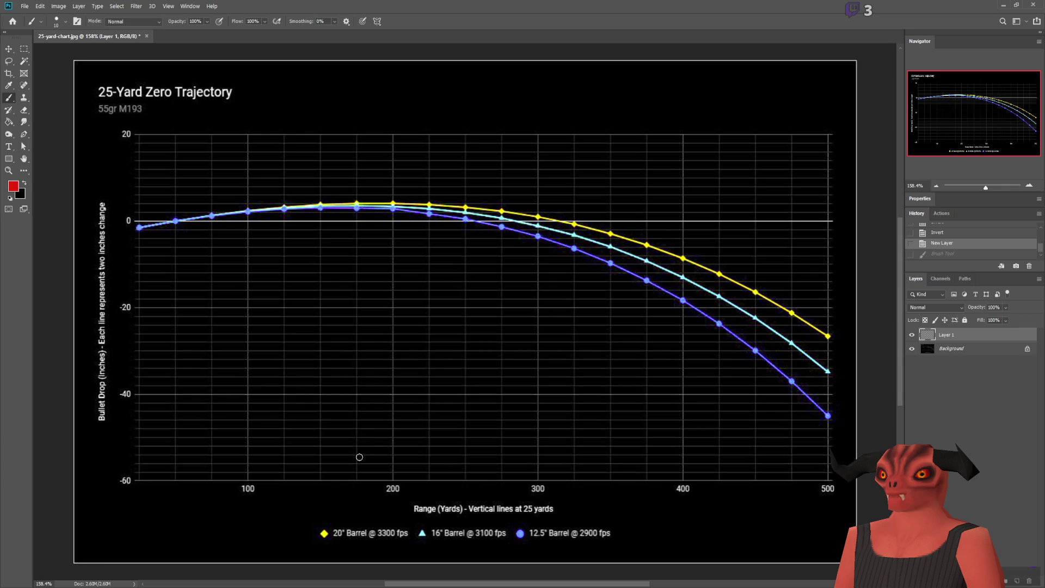
pyautogui.moveTo(359, 471)
pyautogui.mouseDown()
pyautogui.moveTo(356, 204)
pyautogui.moveTo(364, 155)
pyautogui.moveTo(382, 146)
pyautogui.moveTo(400, 165)
pyautogui.moveTo(409, 477)
pyautogui.mouseUp()
pyautogui.hotkey('ctrl', 'z')
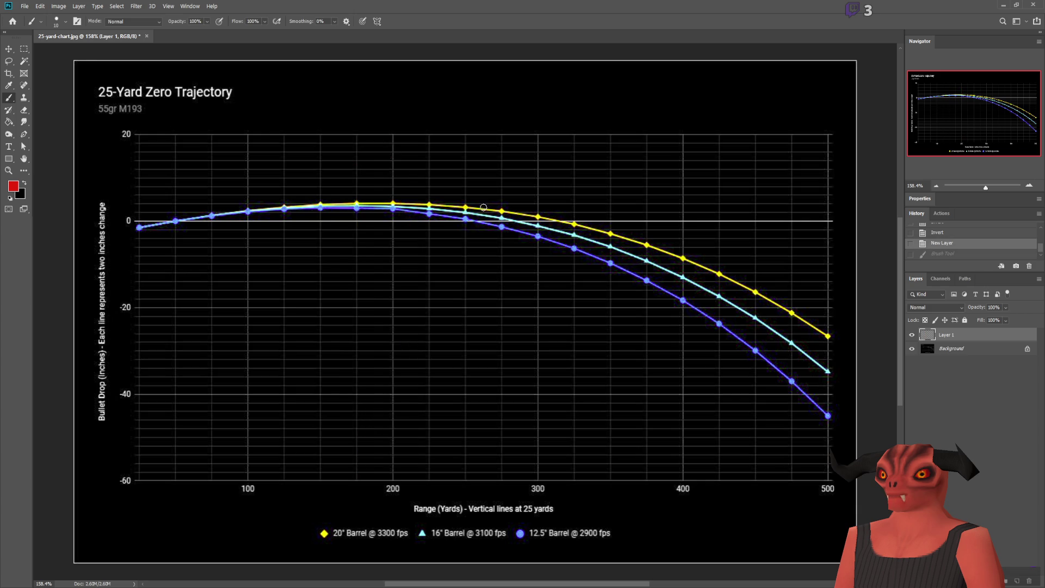
pyautogui.moveTo(141, 397)
pyautogui.mouseDown()
pyautogui.moveTo(336, 391)
pyautogui.moveTo(399, 407)
pyautogui.moveTo(514, 508)
pyautogui.moveTo(526, 553)
pyautogui.mouseUp()
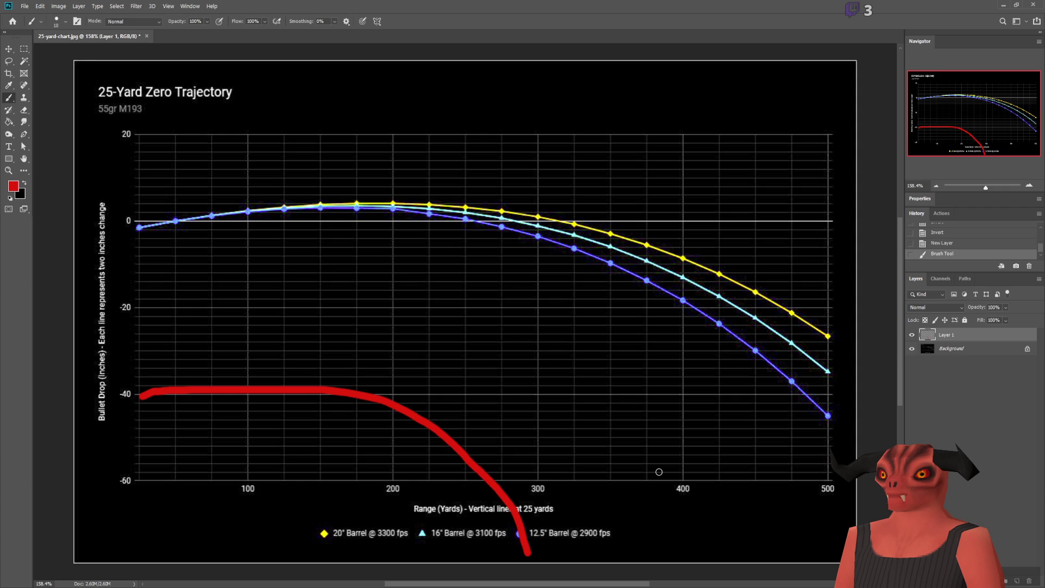
pyautogui.hotkey('ctrl', 'z')
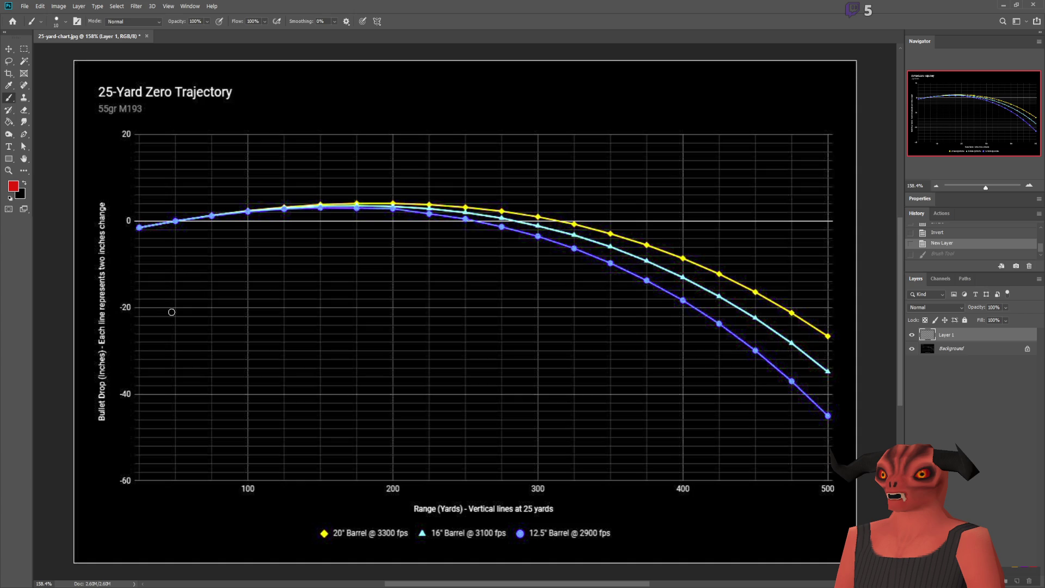
pyautogui.moveTo(140, 308)
pyautogui.mouseDown()
pyautogui.moveTo(574, 308)
pyautogui.moveTo(716, 423)
pyautogui.mouseUp()
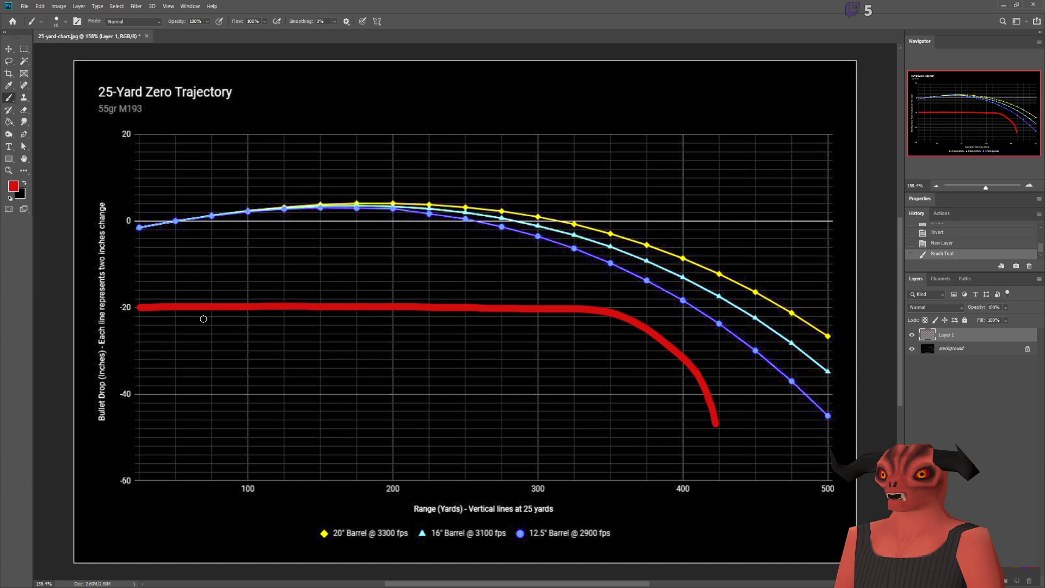
pyautogui.hotkey('ctrl', 'z')
pyautogui.moveTo(138, 307)
pyautogui.mouseDown()
pyautogui.moveTo(282, 349)
pyautogui.moveTo(326, 381)
pyautogui.mouseUp()
pyautogui.hotkey('ctrl', 'z')
pyautogui.moveTo(131, 306)
pyautogui.mouseDown()
pyautogui.moveTo(182, 312)
pyautogui.moveTo(224, 350)
pyautogui.moveTo(267, 431)
pyautogui.moveTo(283, 497)
pyautogui.mouseUp()
pyautogui.hotkey('ctrl', 'z')
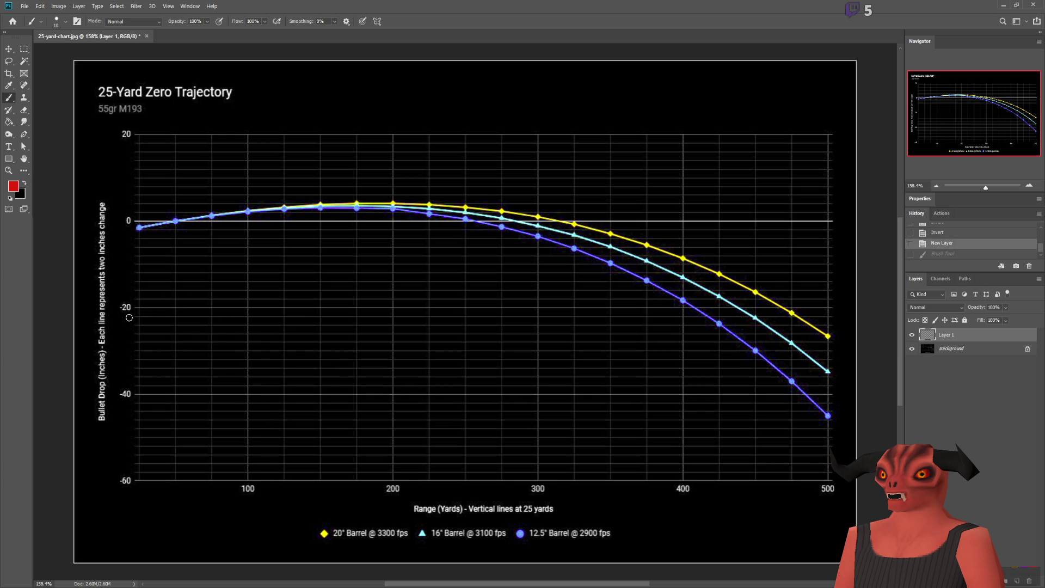
pyautogui.moveTo(139, 307); pyautogui.dragTo(490, 309)
pyautogui.hotkey('ctrl', 'z')
pyautogui.moveTo(186, 370)
pyautogui.mouseDown()
pyautogui.moveTo(344, 328)
pyautogui.moveTo(599, 311)
pyautogui.mouseUp()
pyautogui.hotkey('ctrl', 'z')
pyautogui.moveTo(170, 389)
pyautogui.mouseDown()
pyautogui.moveTo(368, 363)
pyautogui.moveTo(483, 364)
pyautogui.mouseUp()
pyautogui.hotkey('ctrl', 'z')
pyautogui.moveTo(187, 214)
pyautogui.mouseDown()
pyautogui.moveTo(607, 213)
pyautogui.moveTo(724, 370)
pyautogui.mouseUp()
pyautogui.hotkey('ctrl', 'z')
# Draw red arrows across the trajectory curves on Layer 1, undoing each one.
pyautogui.moveTo(629, 270)
pyautogui.mouseDown()
pyautogui.moveTo(645, 385)
pyautogui.moveTo(738, 218)
pyautogui.mouseUp()
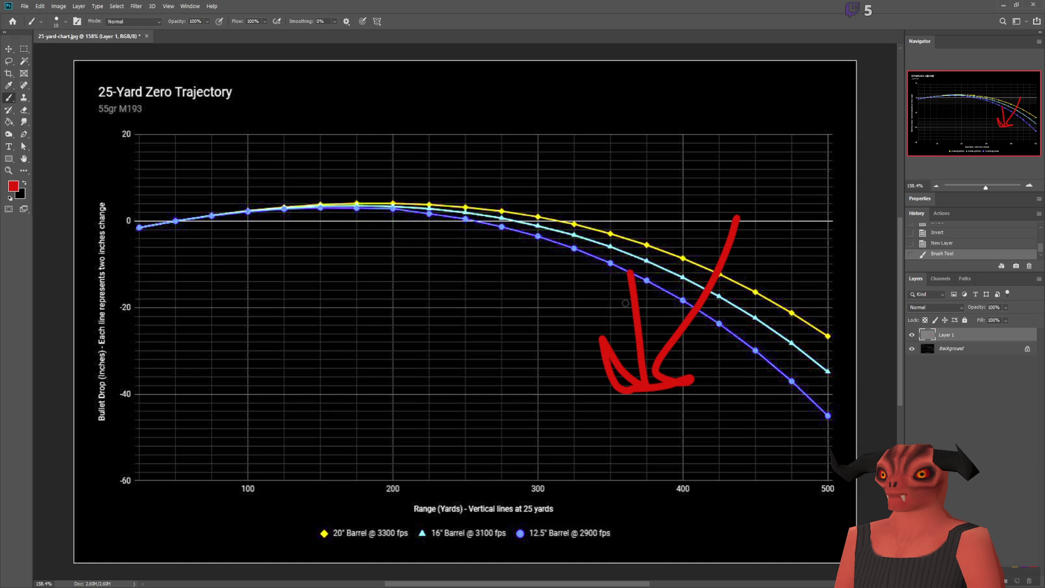
pyautogui.hotkey('ctrl', 'z')
pyautogui.moveTo(477, 158); pyautogui.dragTo(620, 278)
pyautogui.moveTo(451, 305); pyautogui.dragTo(620, 278)
pyautogui.moveTo(636, 227); pyautogui.dragTo(653, 446)
pyautogui.hotkey('ctrl', 'z')
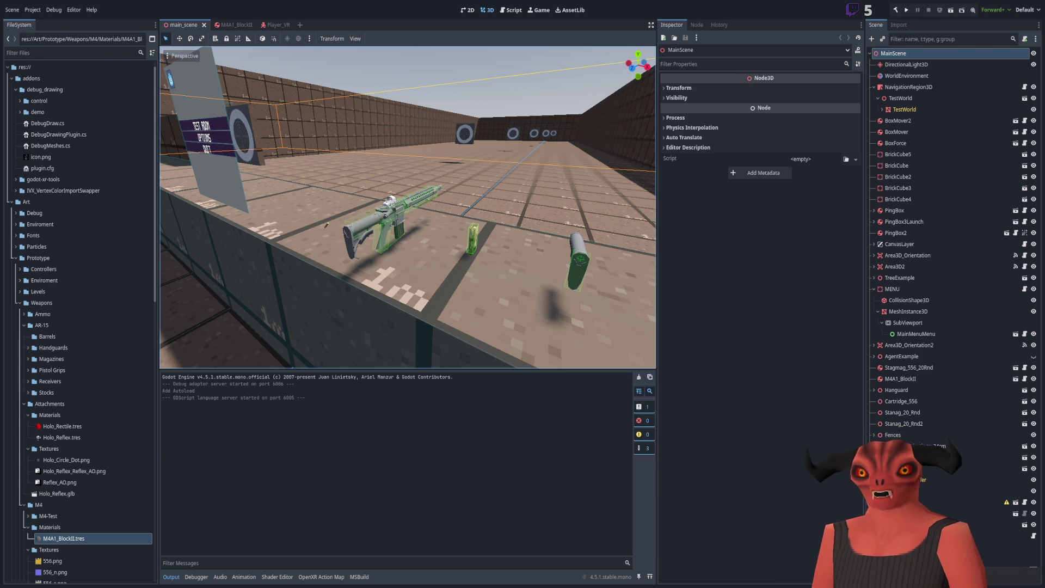
pyautogui.hotkey('alt', 'Tab')
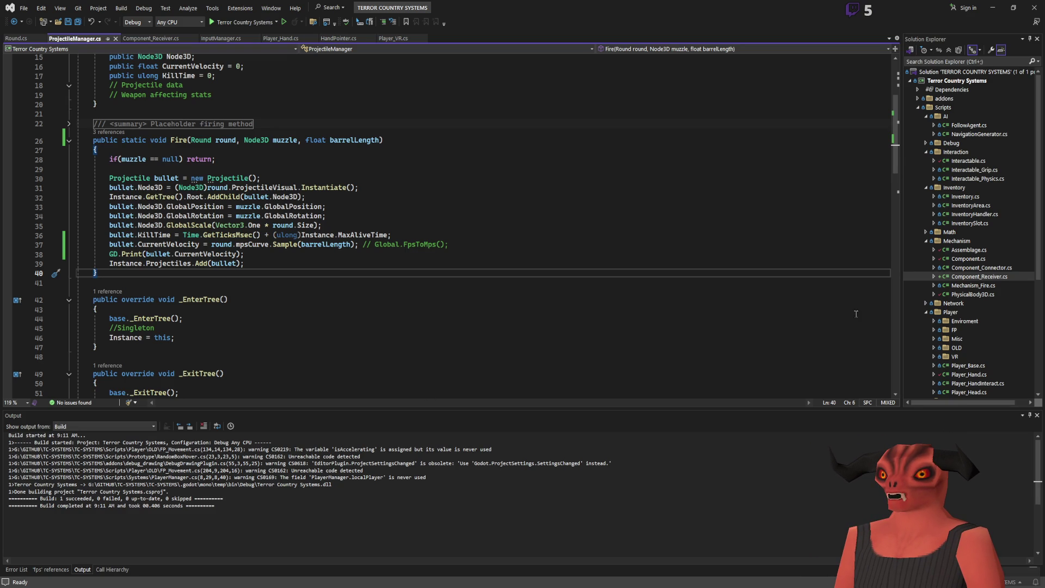
pyautogui.hotkey('alt', 'Tab')
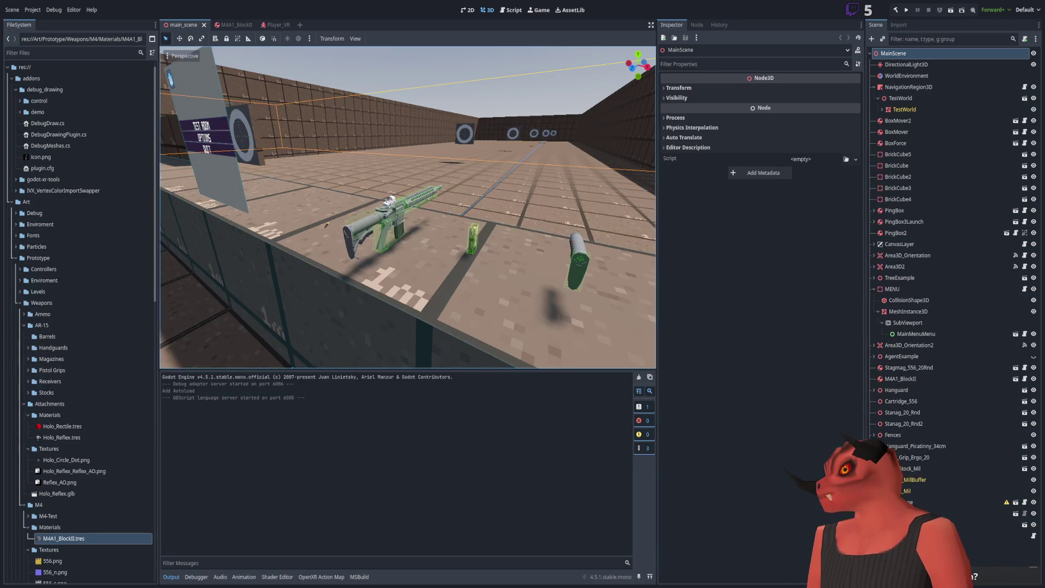